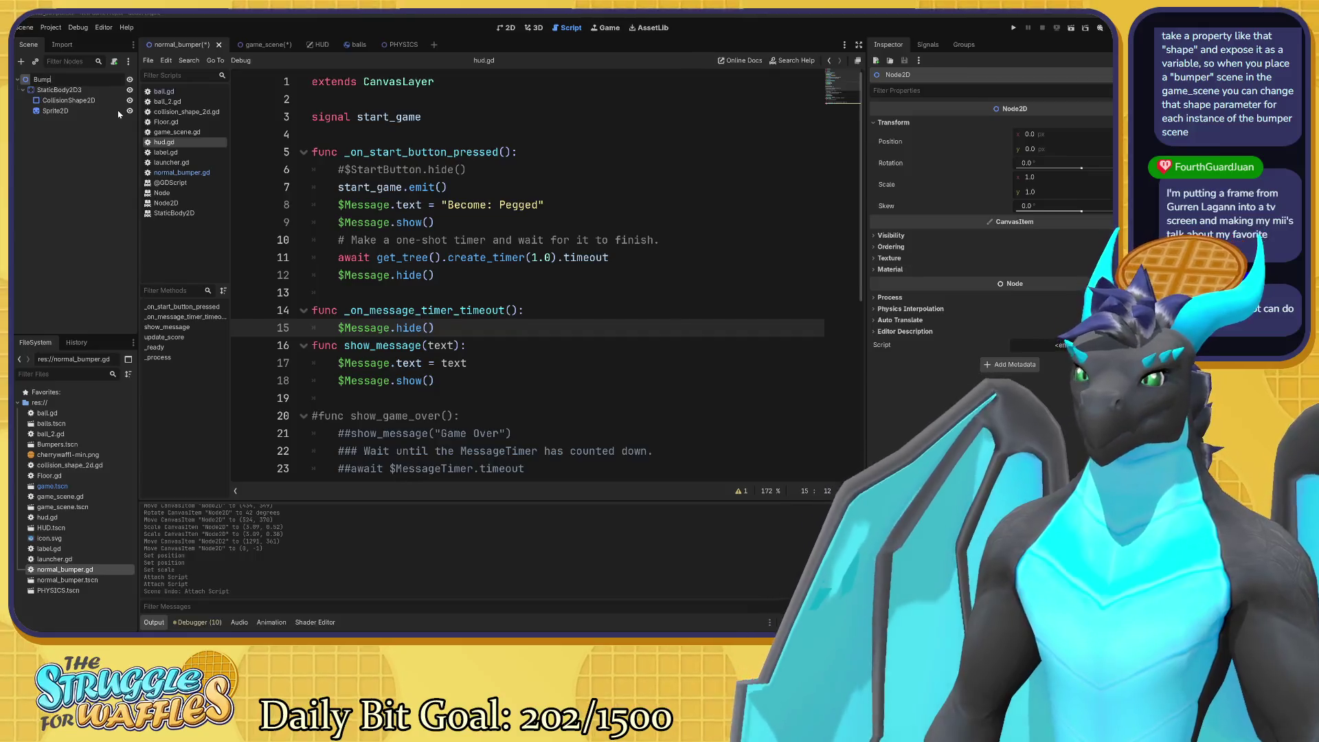
Confirm the root node name Bumper and start a new empty scene.
{"action": "key", "text": "Return"}
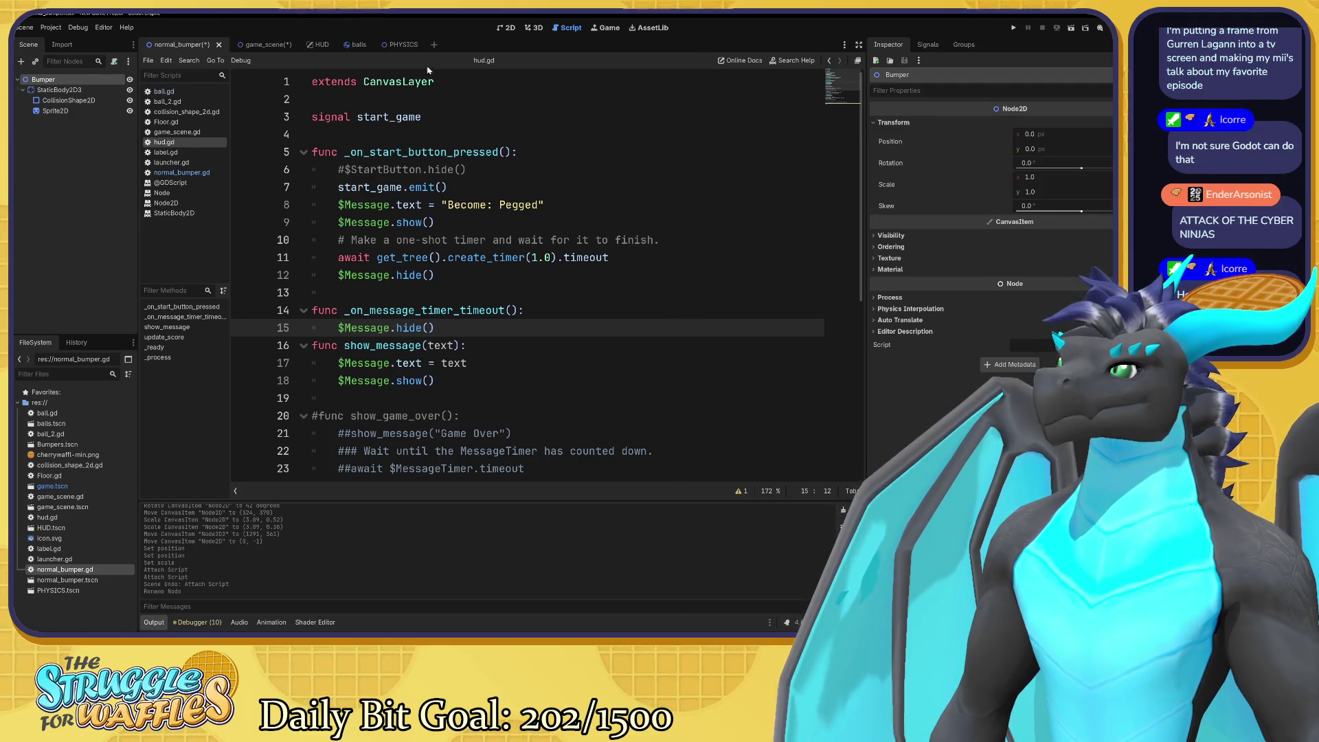
{"action": "left_click", "coordinate": [434, 44]}
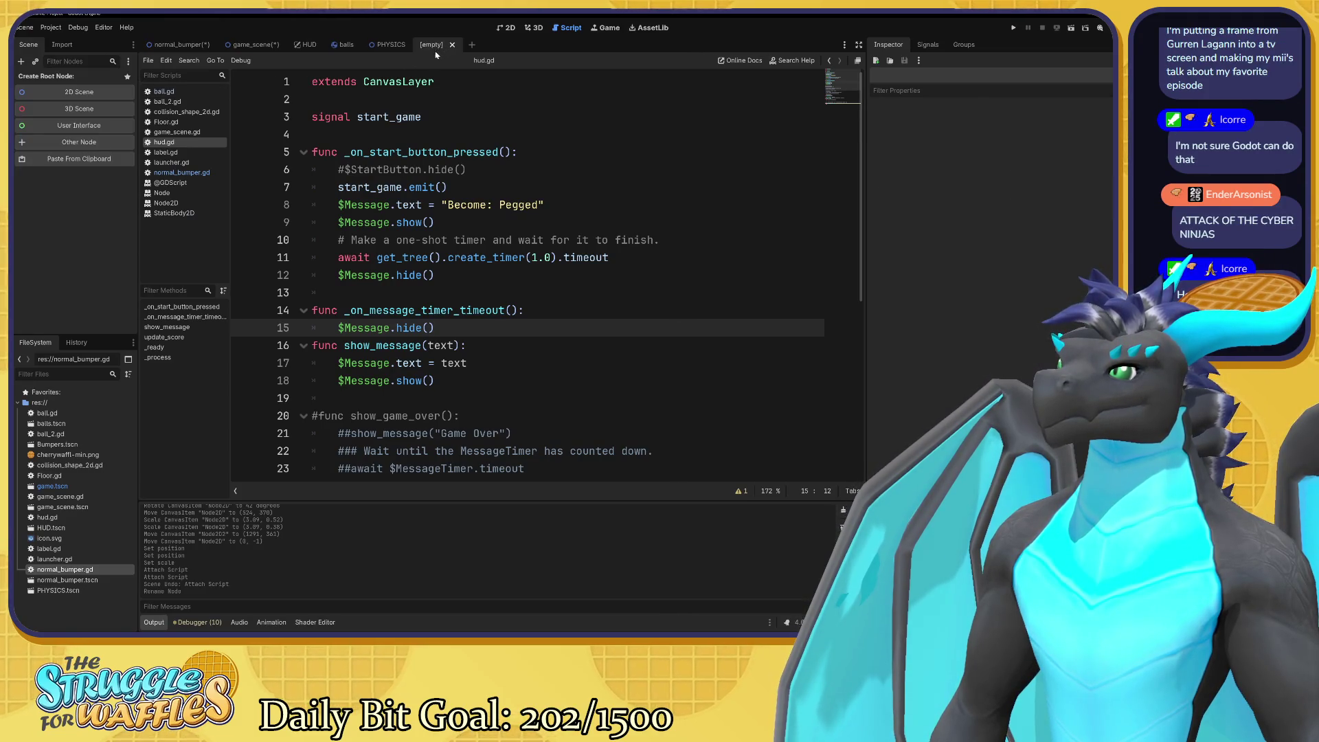
Create a new scene with a RigidBody2D root, searched as 'rig', and view it in 2D.
{"action": "left_click", "coordinate": [79, 142]}
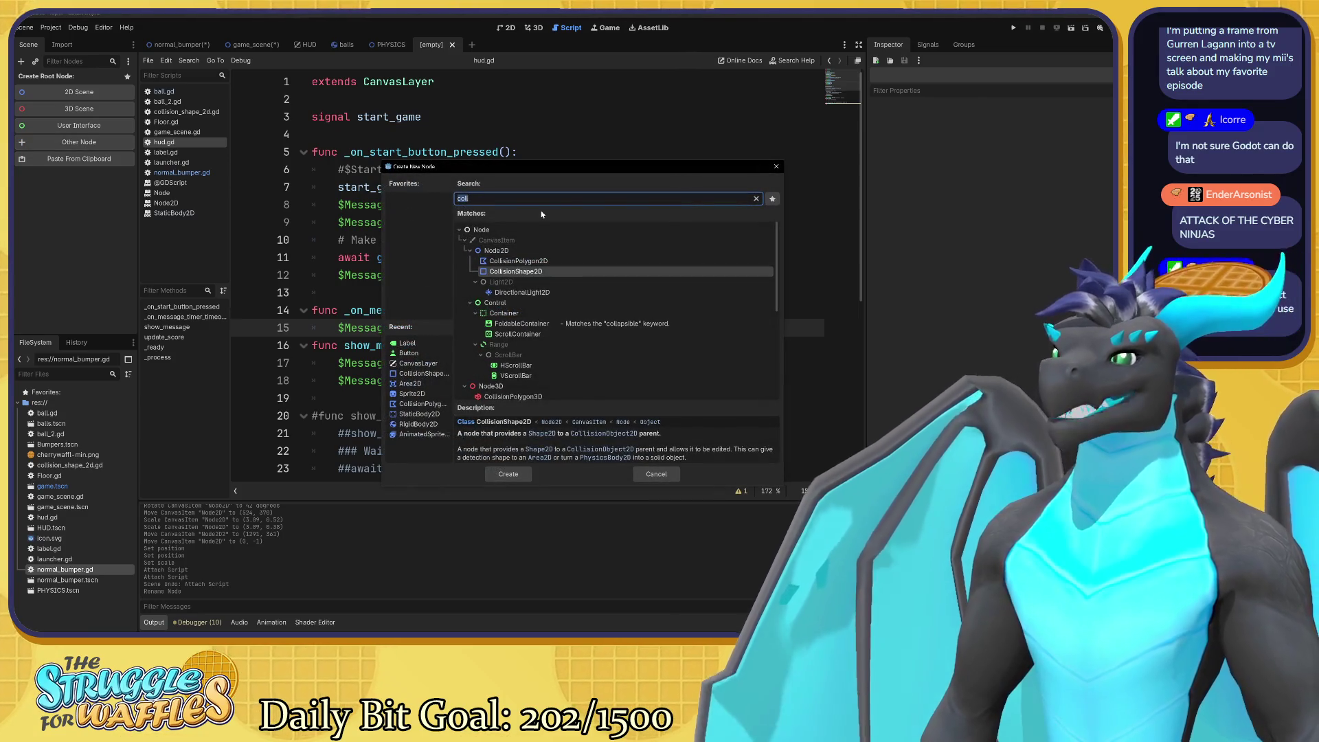
{"action": "type", "text": "rig"}
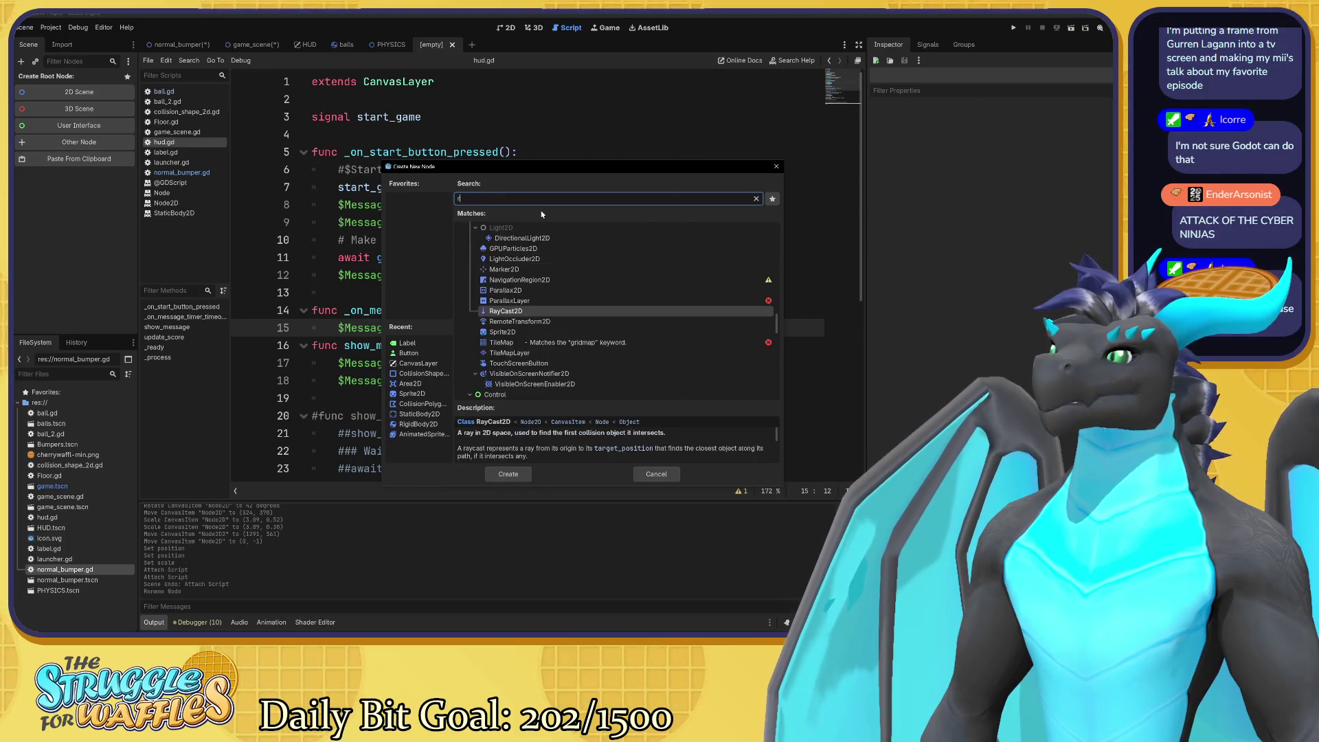
{"action": "left_click", "coordinate": [534, 294]}
{"action": "left_click", "coordinate": [509, 474]}
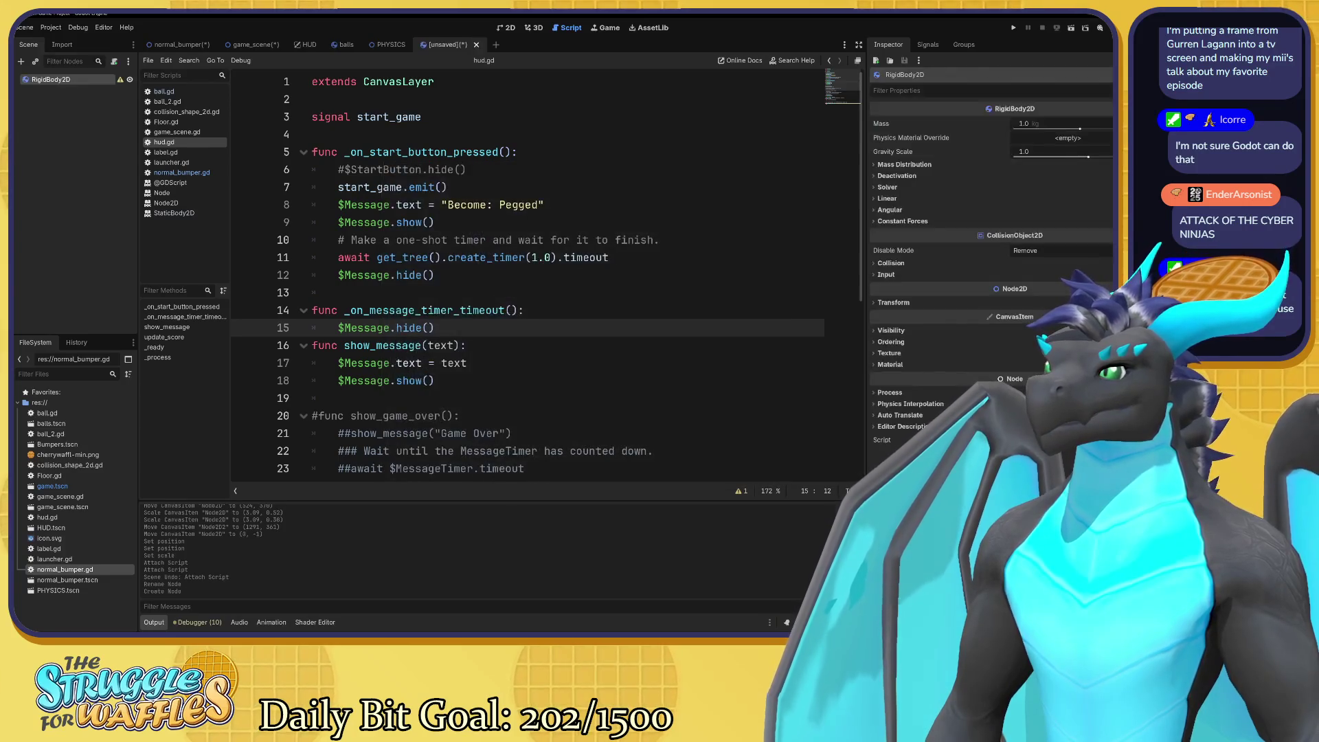
{"action": "left_click", "coordinate": [507, 28]}
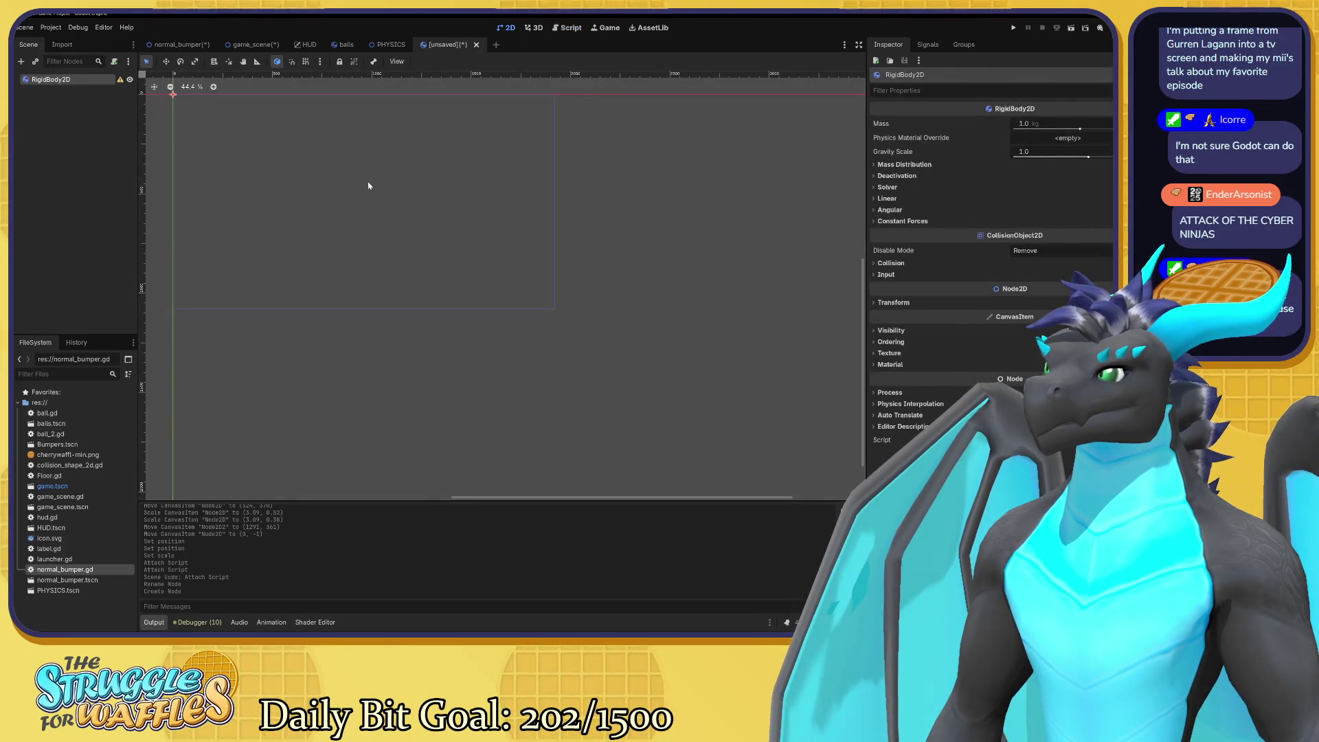
{"action": "left_click_drag", "start_coordinate": [412, 224], "coordinate": [433, 243]}
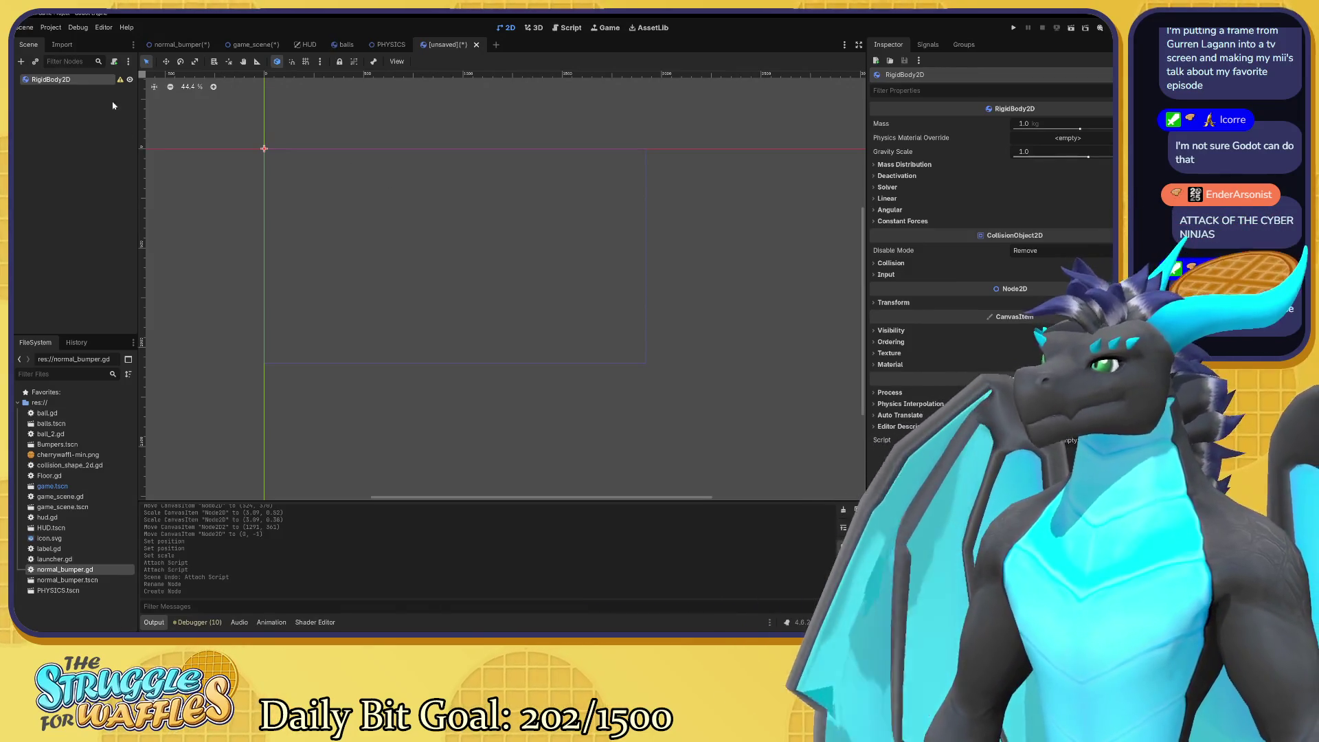
Check the bumper's StaticBody2D3 node, then bring up actions for the RigidBody2D root.
{"action": "left_click", "coordinate": [180, 44]}
{"action": "left_click", "coordinate": [88, 92]}
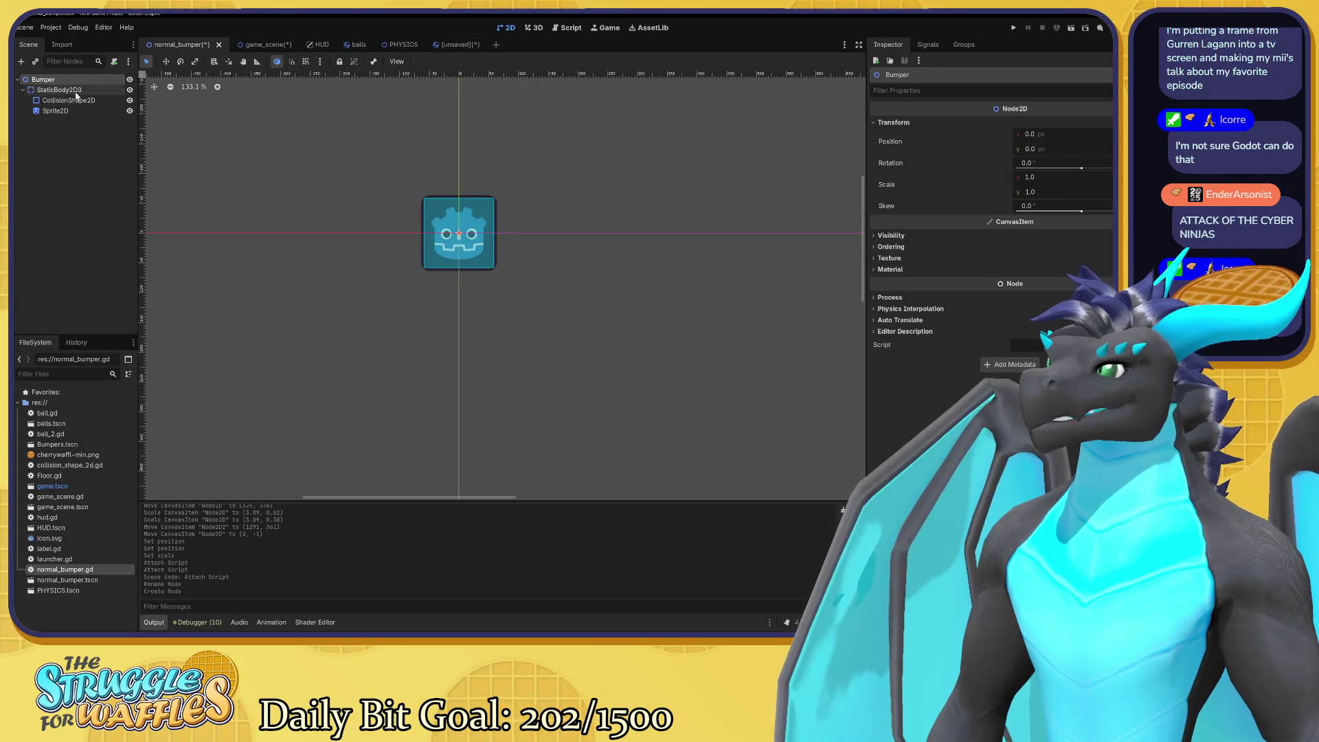
{"action": "left_click", "coordinate": [450, 45]}
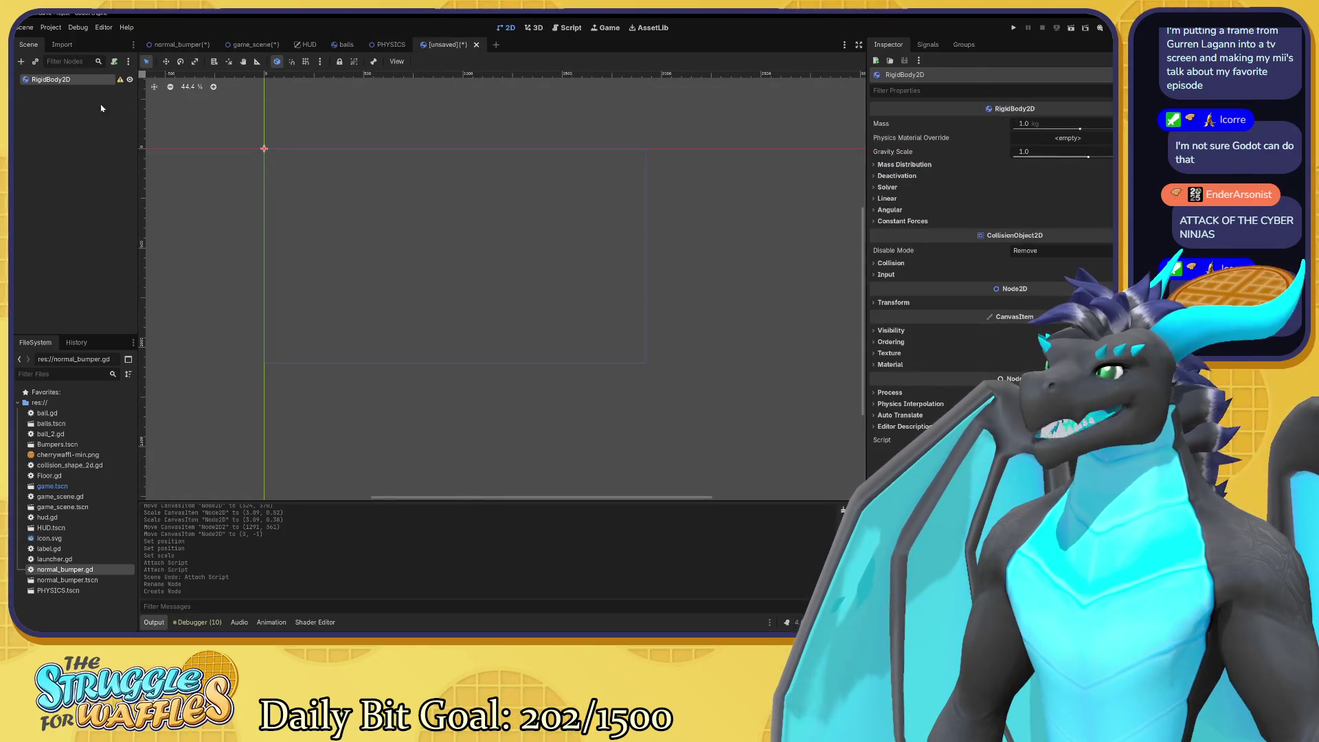
{"action": "right_click", "coordinate": [77, 81]}
Close the unsaved RigidBody2D scene without saving.
{"action": "left_click", "coordinate": [477, 46]}
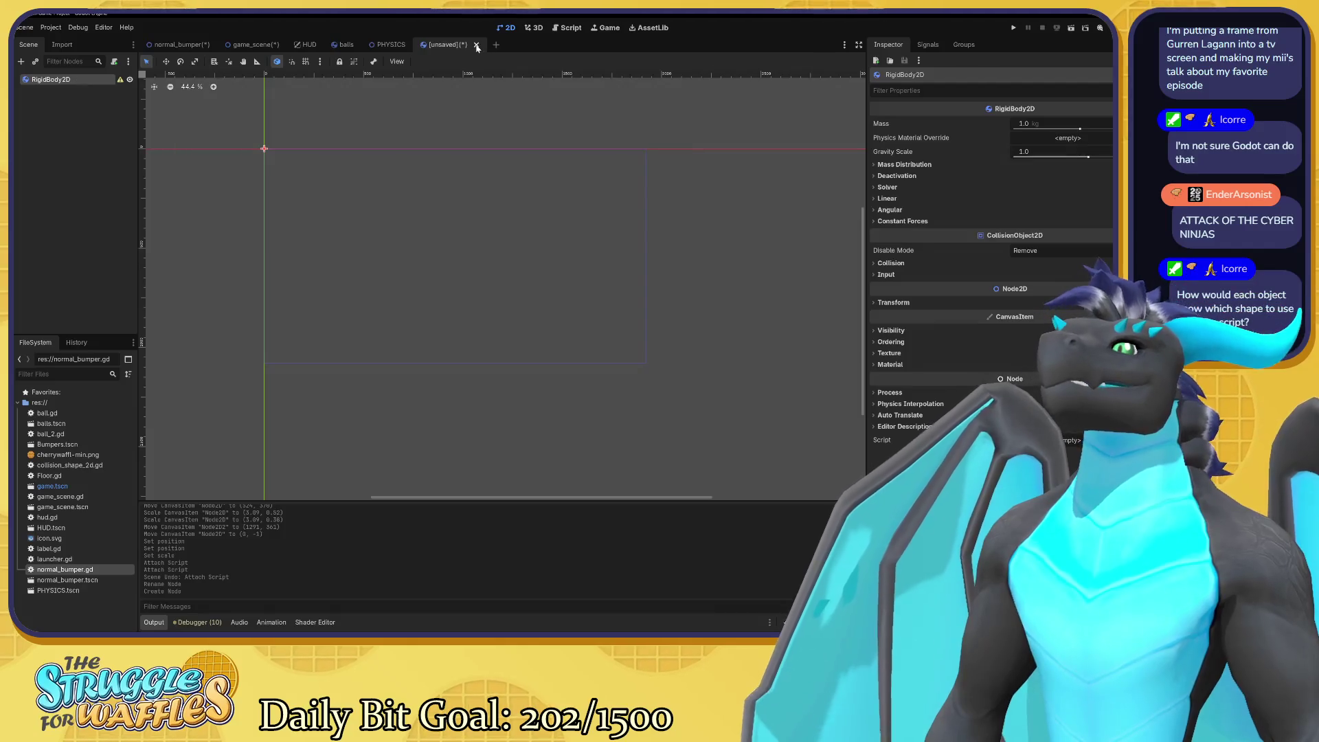
{"action": "left_click", "coordinate": [477, 46]}
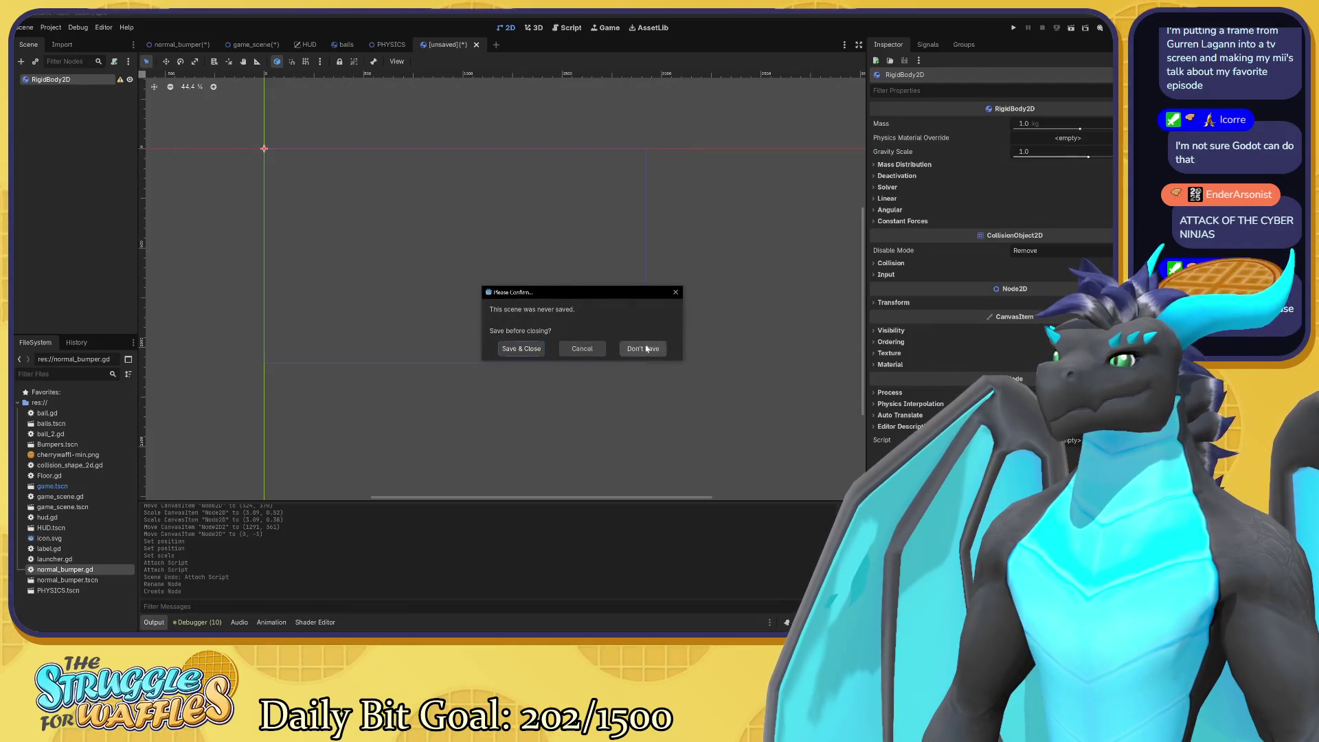
{"action": "left_click", "coordinate": [642, 349]}
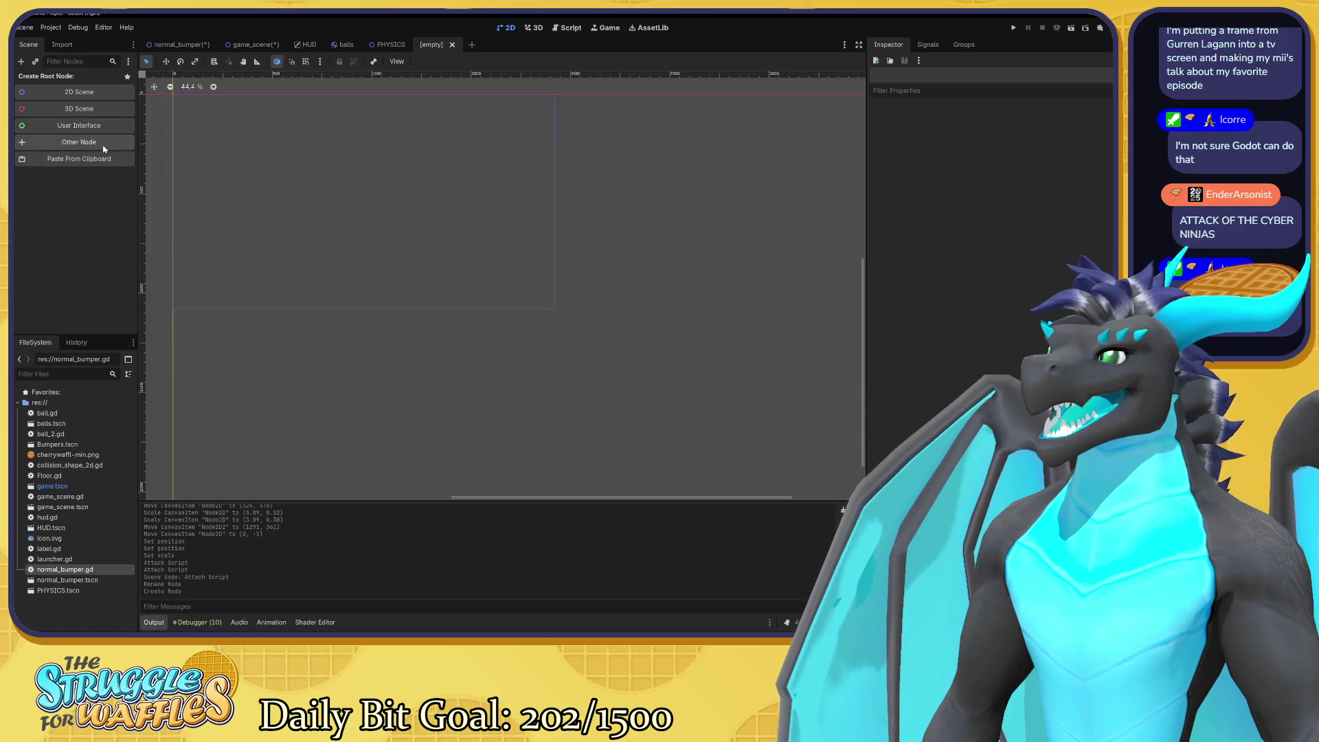
Create a new scene with a StaticBody2D root, searched as 'stat'.
{"action": "left_click", "coordinate": [106, 141]}
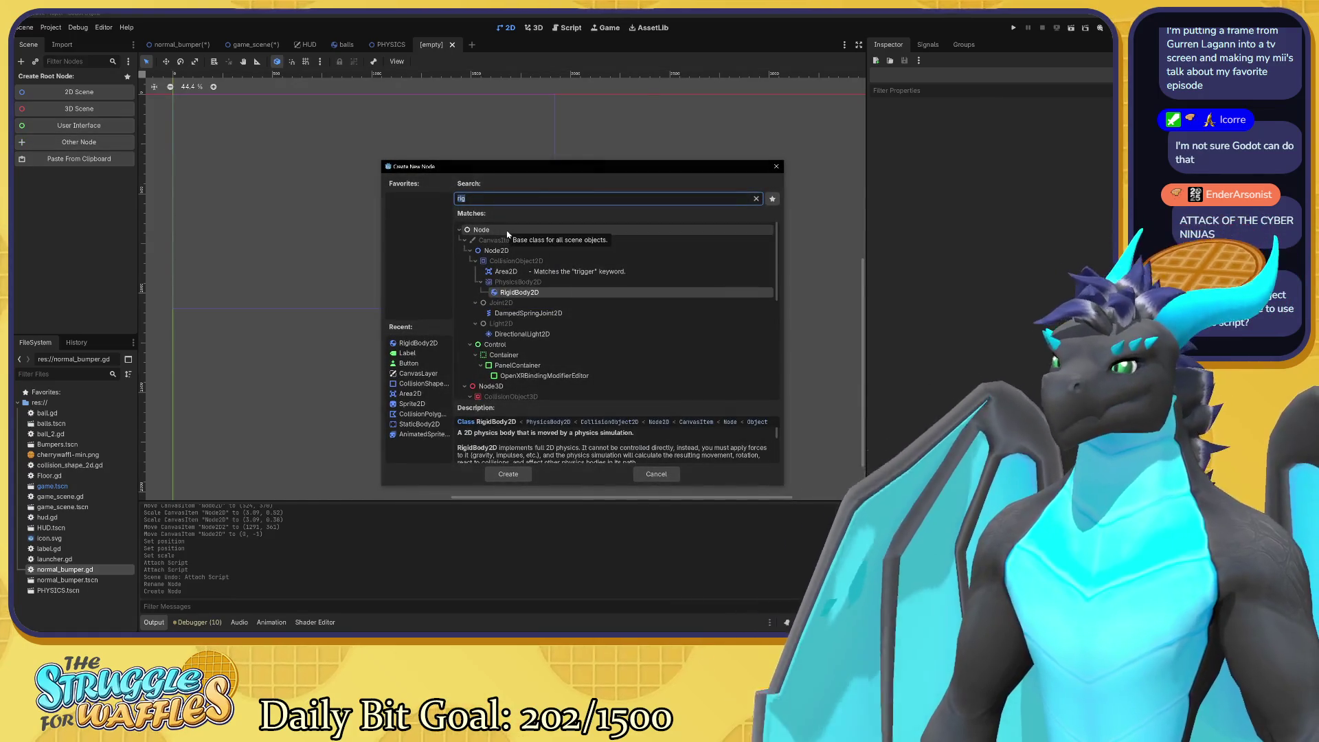
{"action": "type", "text": "stat"}
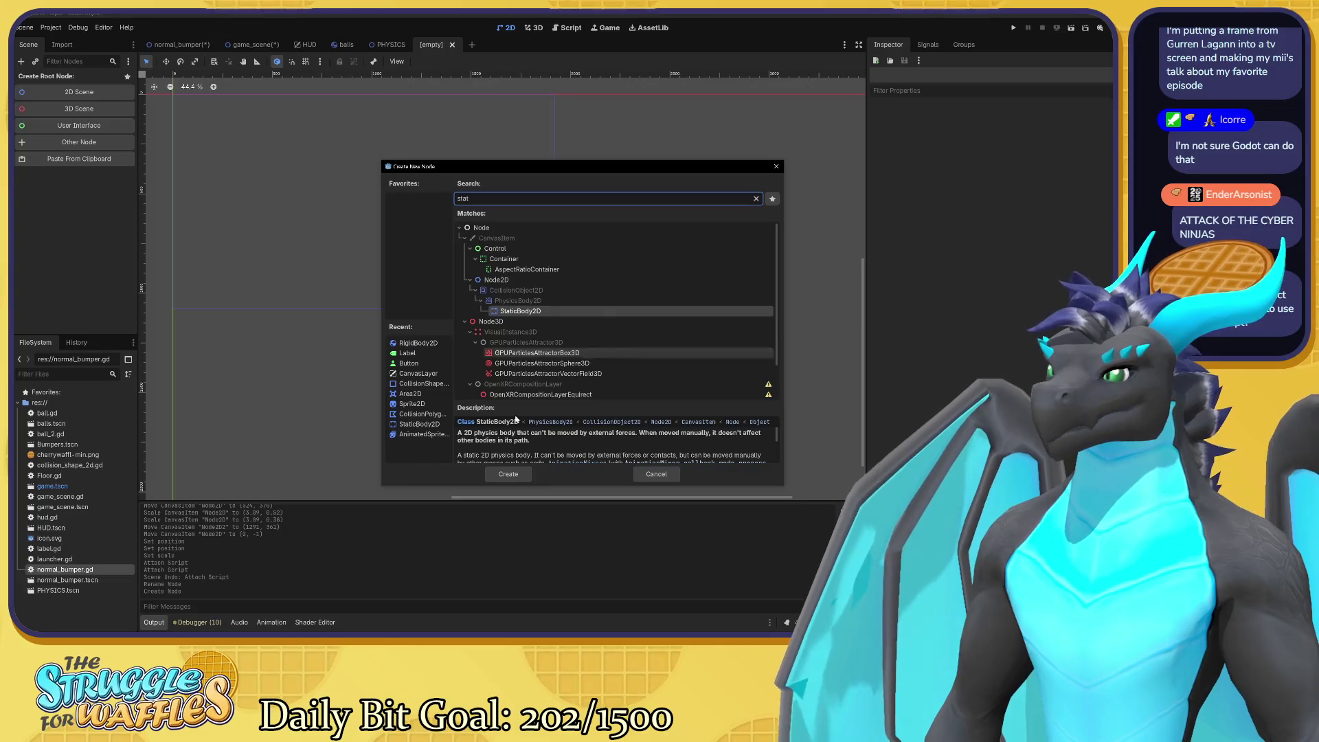
{"action": "left_click", "coordinate": [509, 474]}
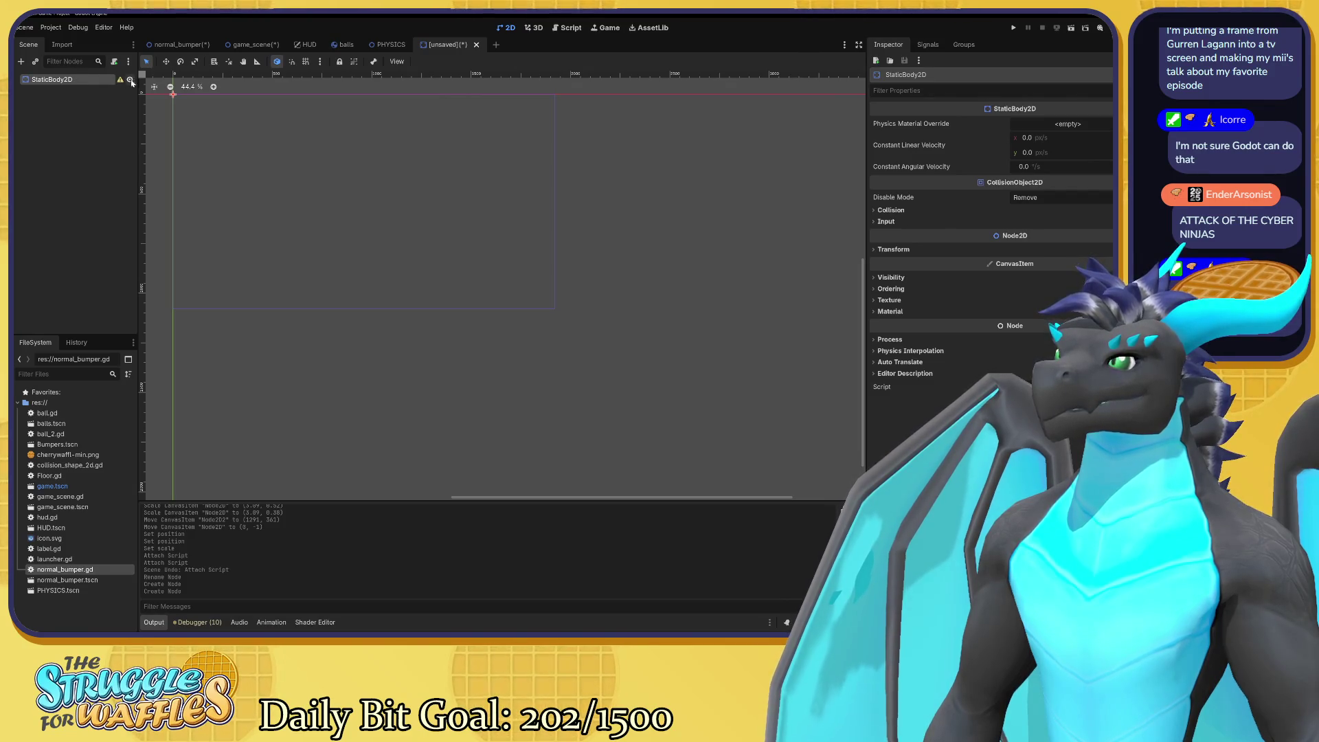
Look over the Bumper root node's actions in normal_bumper, then glance at the unsaved scene.
{"action": "left_click", "coordinate": [178, 46]}
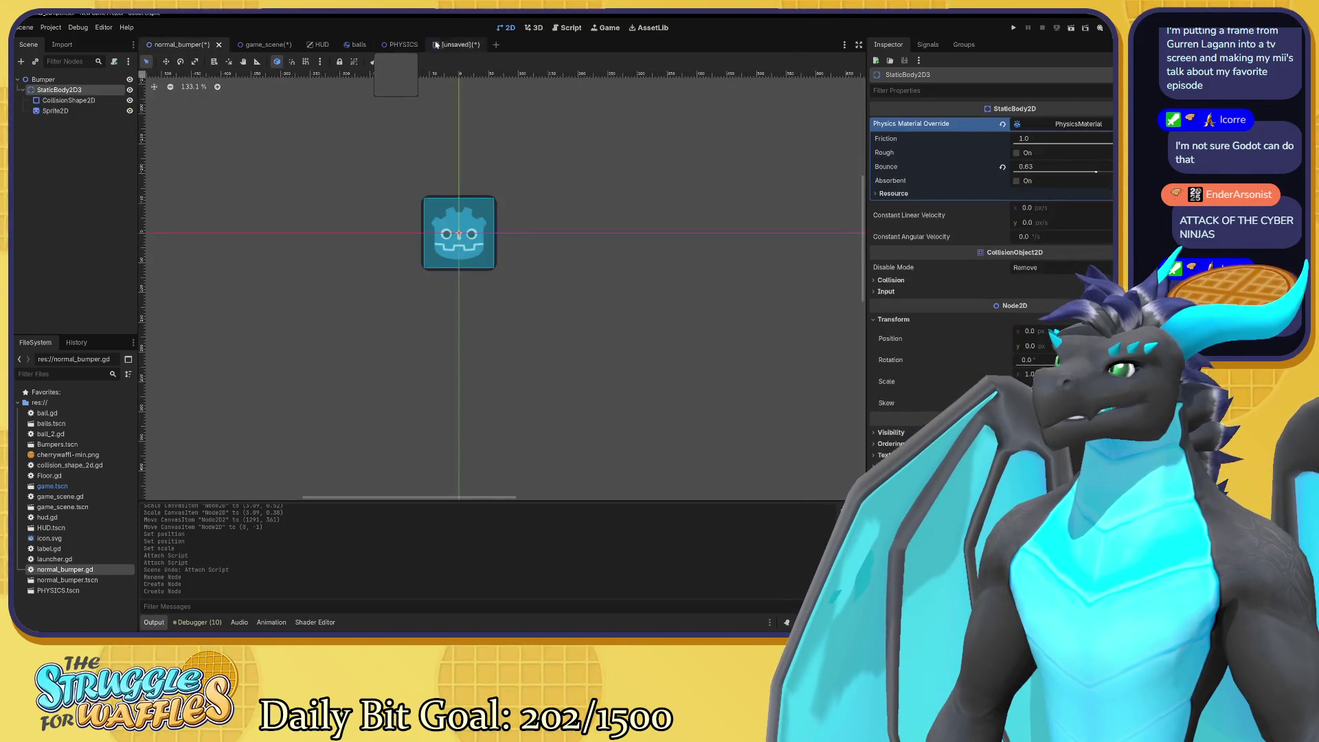
{"action": "left_click", "coordinate": [69, 83]}
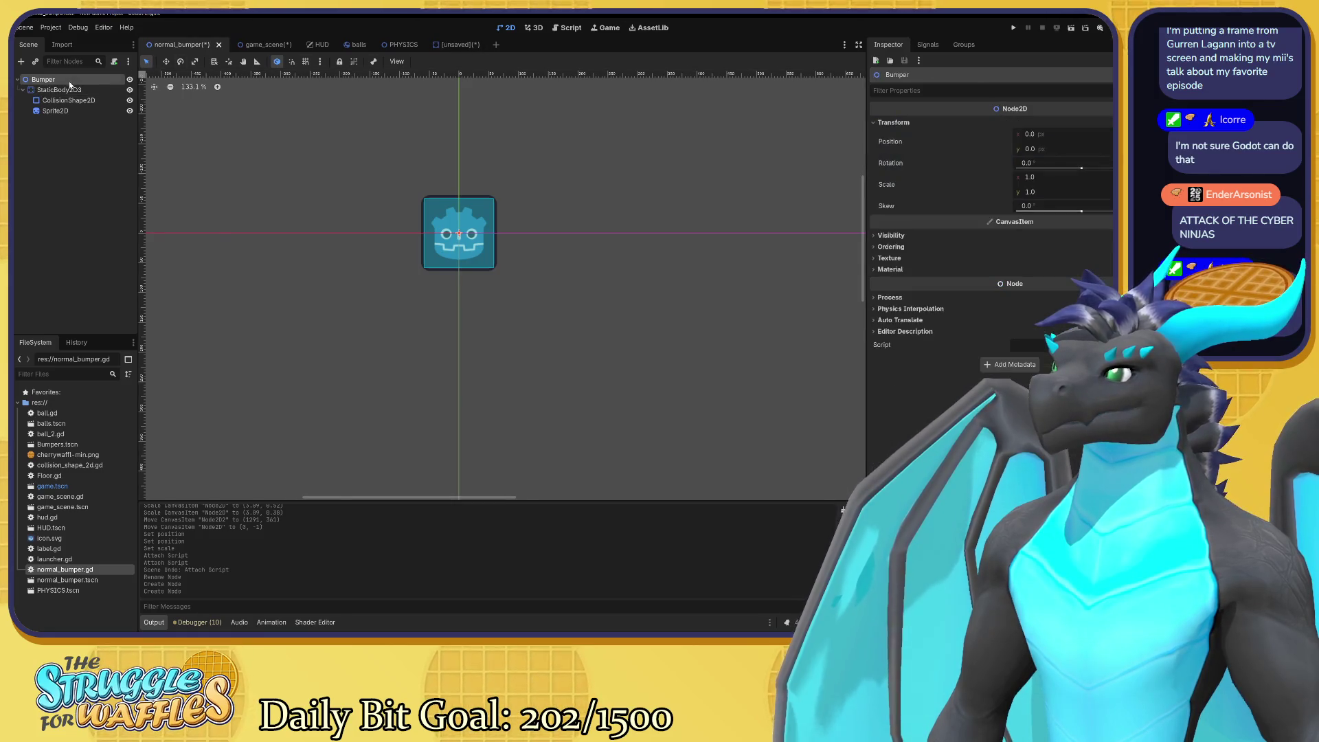
{"action": "right_click", "coordinate": [70, 83]}
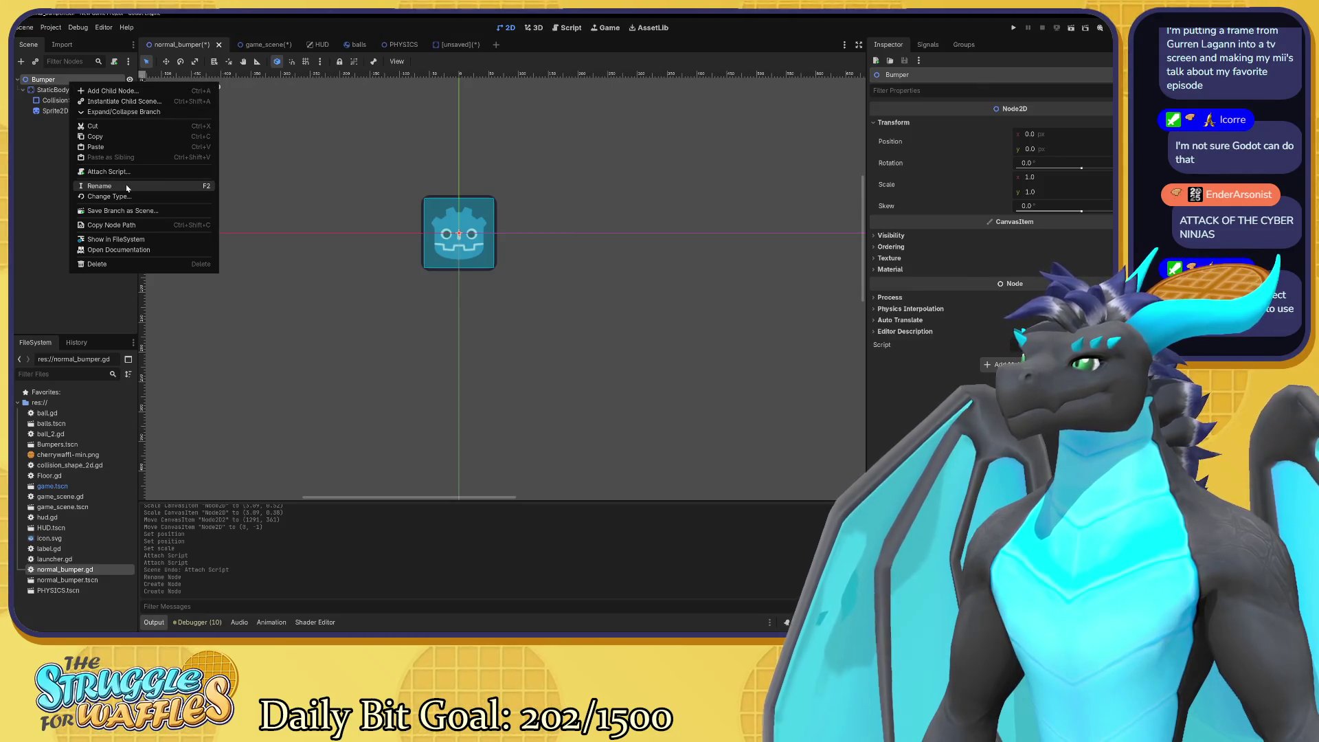
{"action": "left_click", "coordinate": [68, 206]}
{"action": "left_click", "coordinate": [449, 44]}
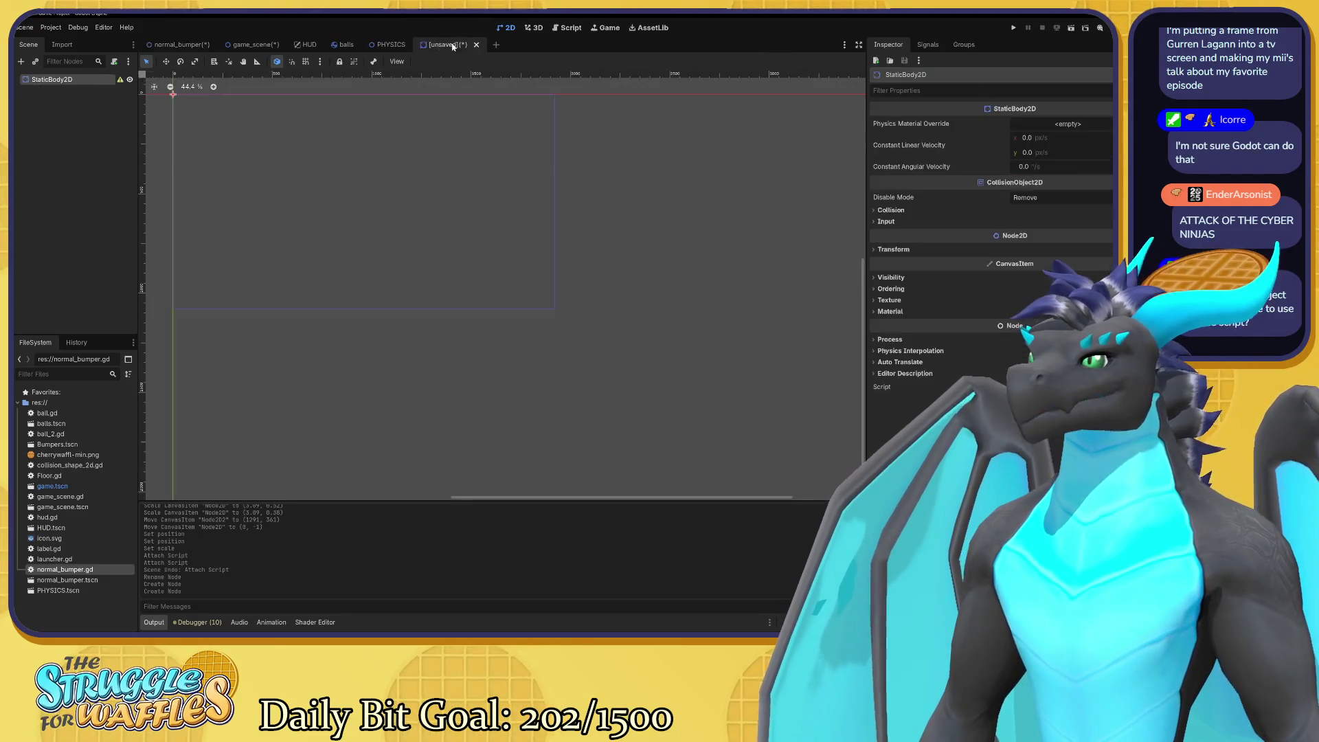
Select the bumper's CollisionShape2D and Sprite2D nodes, then return to the unsaved StaticBody2D scene.
{"action": "left_click", "coordinate": [178, 44]}
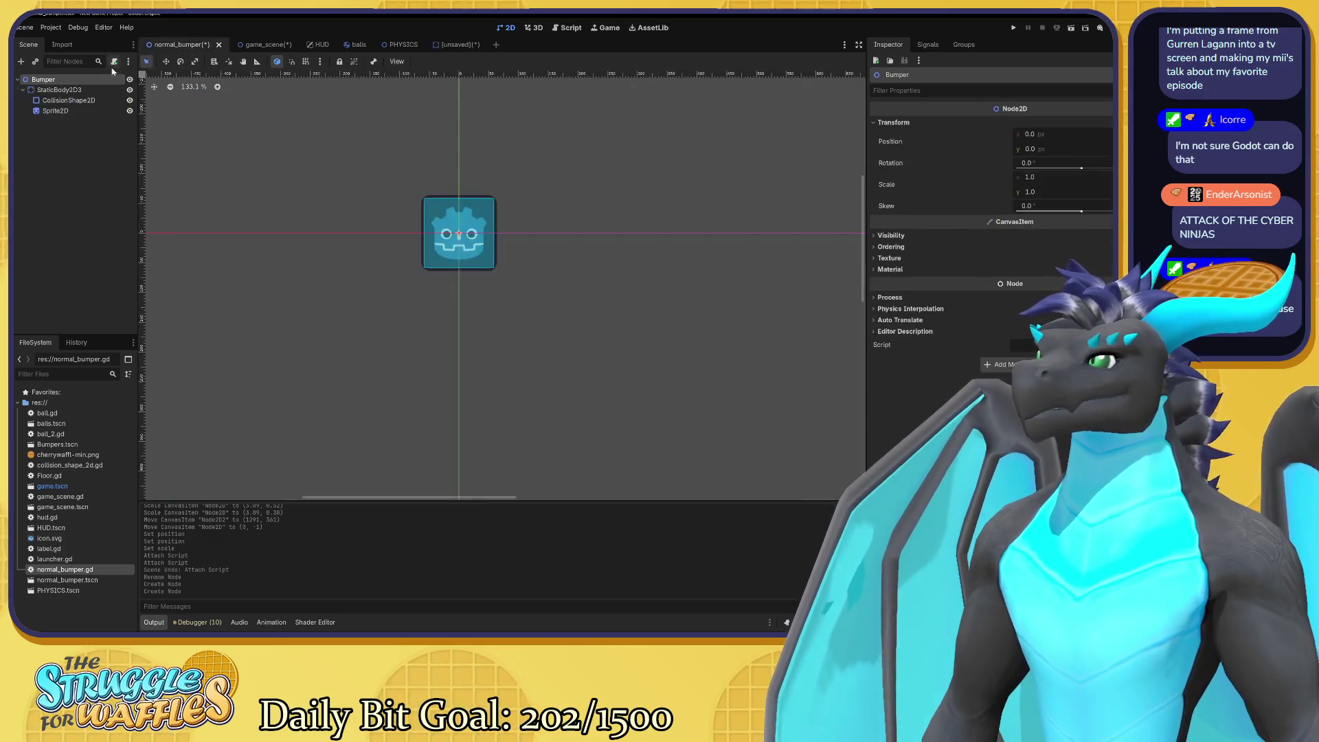
{"action": "left_click", "coordinate": [75, 110]}
{"action": "left_click", "coordinate": [86, 90], "text": "shift"}
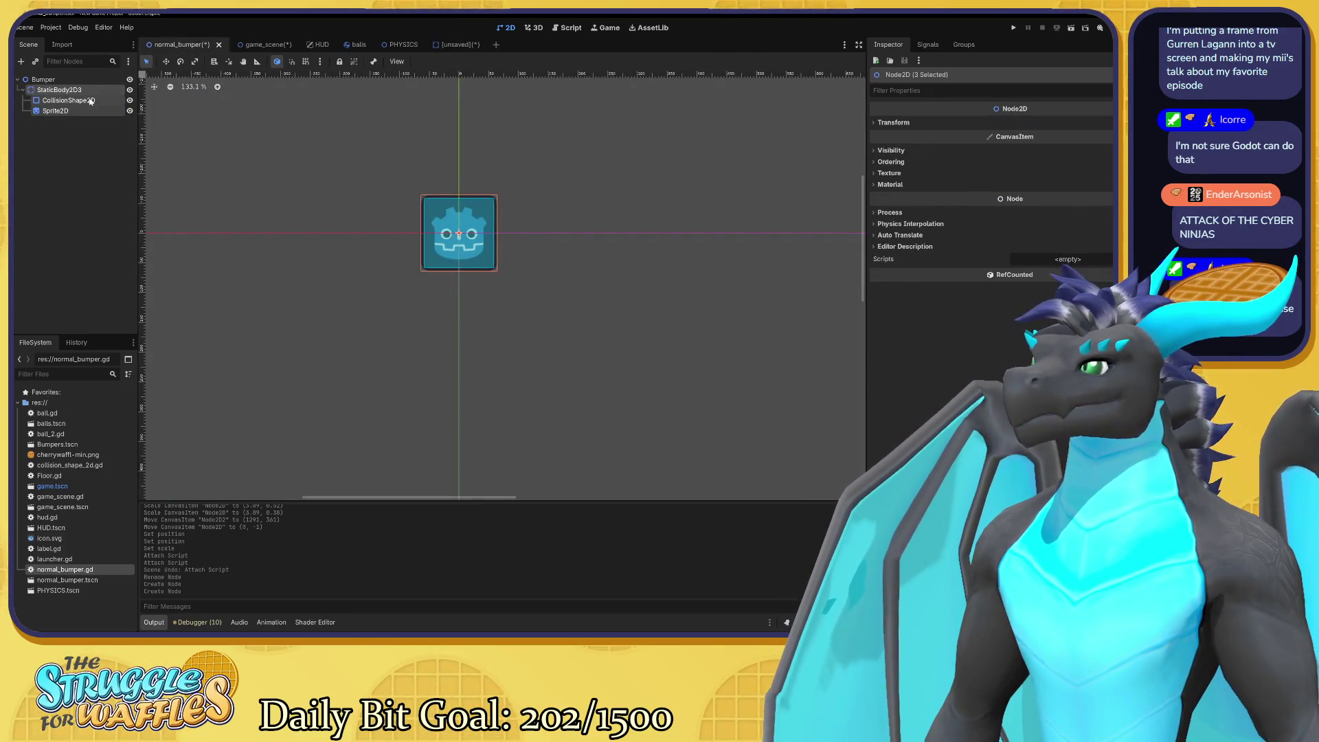
{"action": "left_click", "coordinate": [96, 90], "text": "ctrl"}
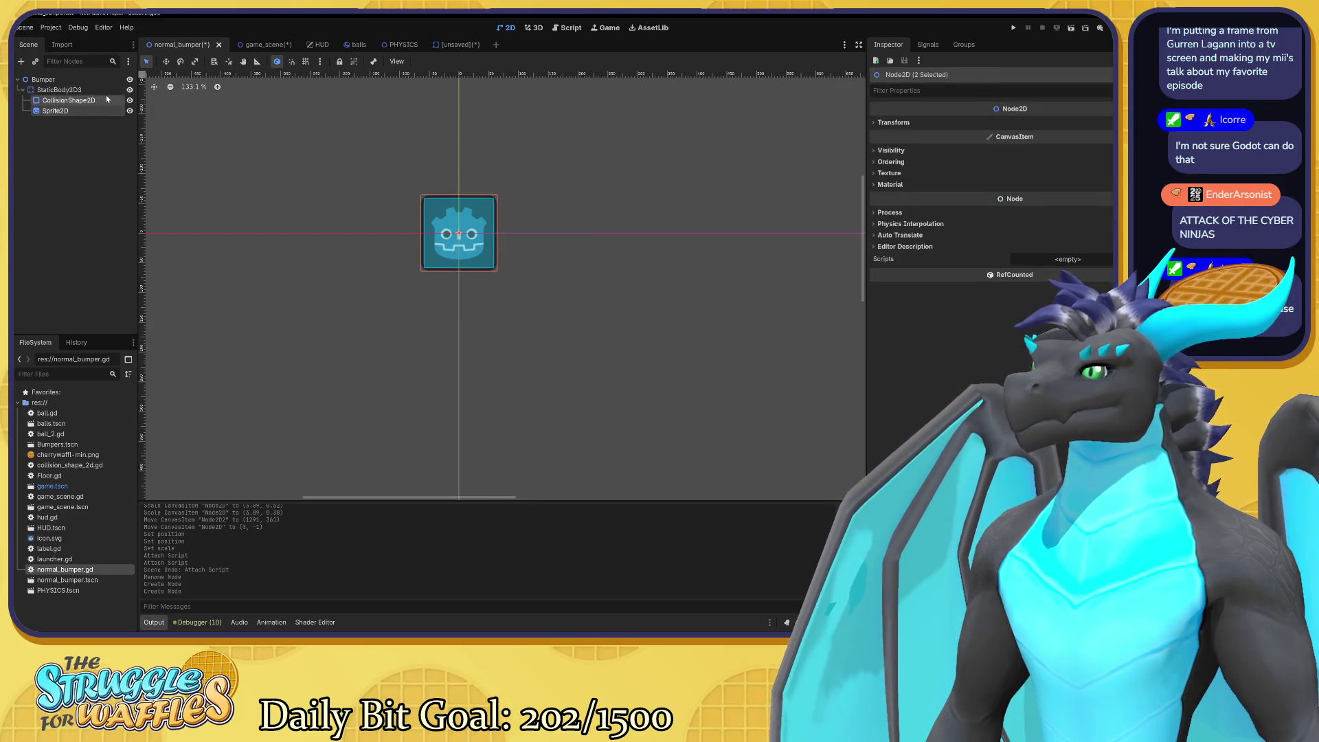
{"action": "left_click", "coordinate": [454, 44]}
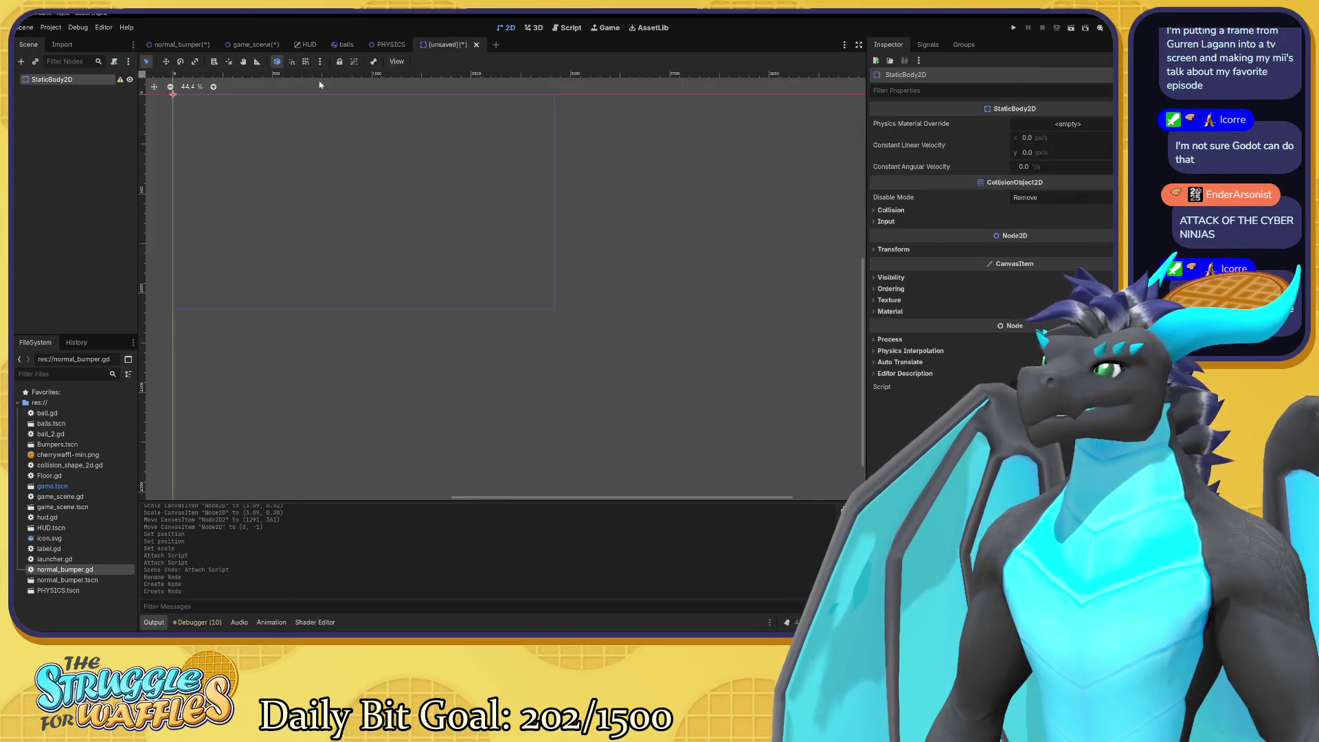
Paste CollisionShape2D and Sprite2D under the new StaticBody2D root.
{"action": "key", "text": "ctrl+v"}
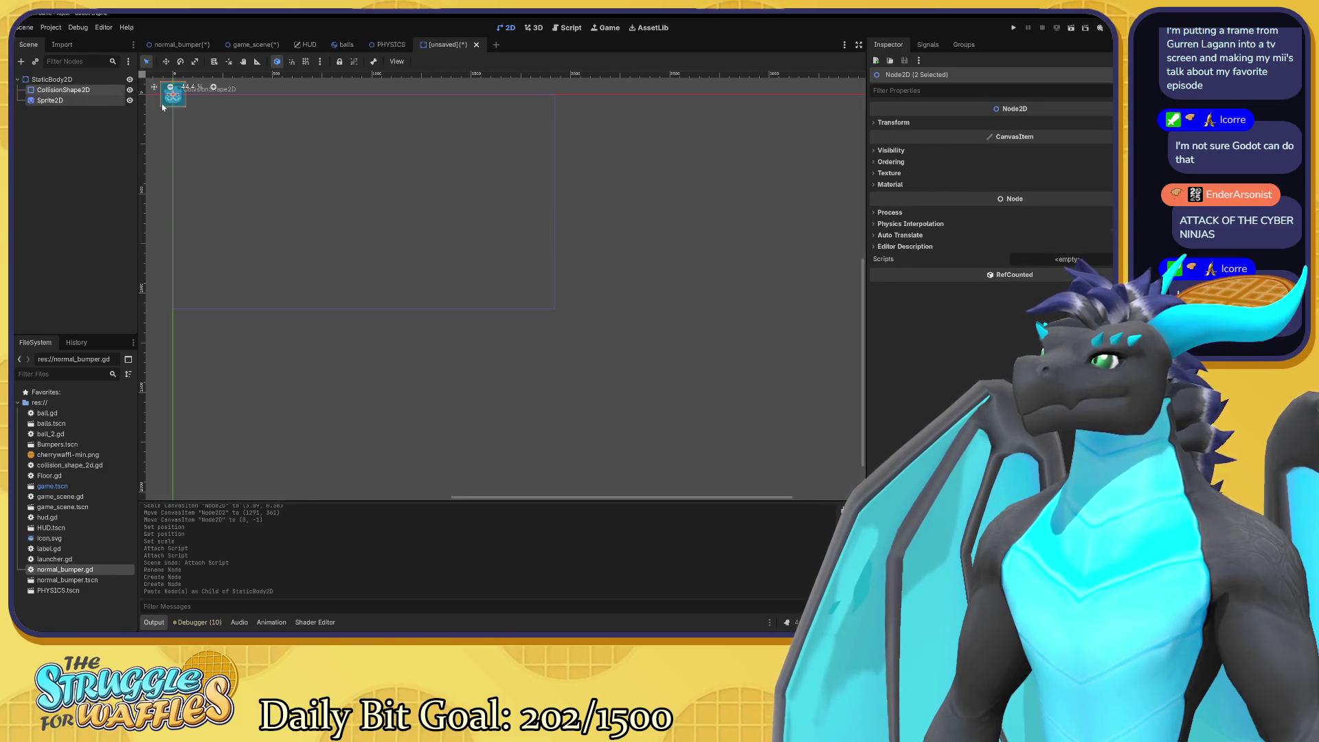
{"action": "scroll", "coordinate": [267, 168], "scroll_direction": "up", "scroll_amount": 5}
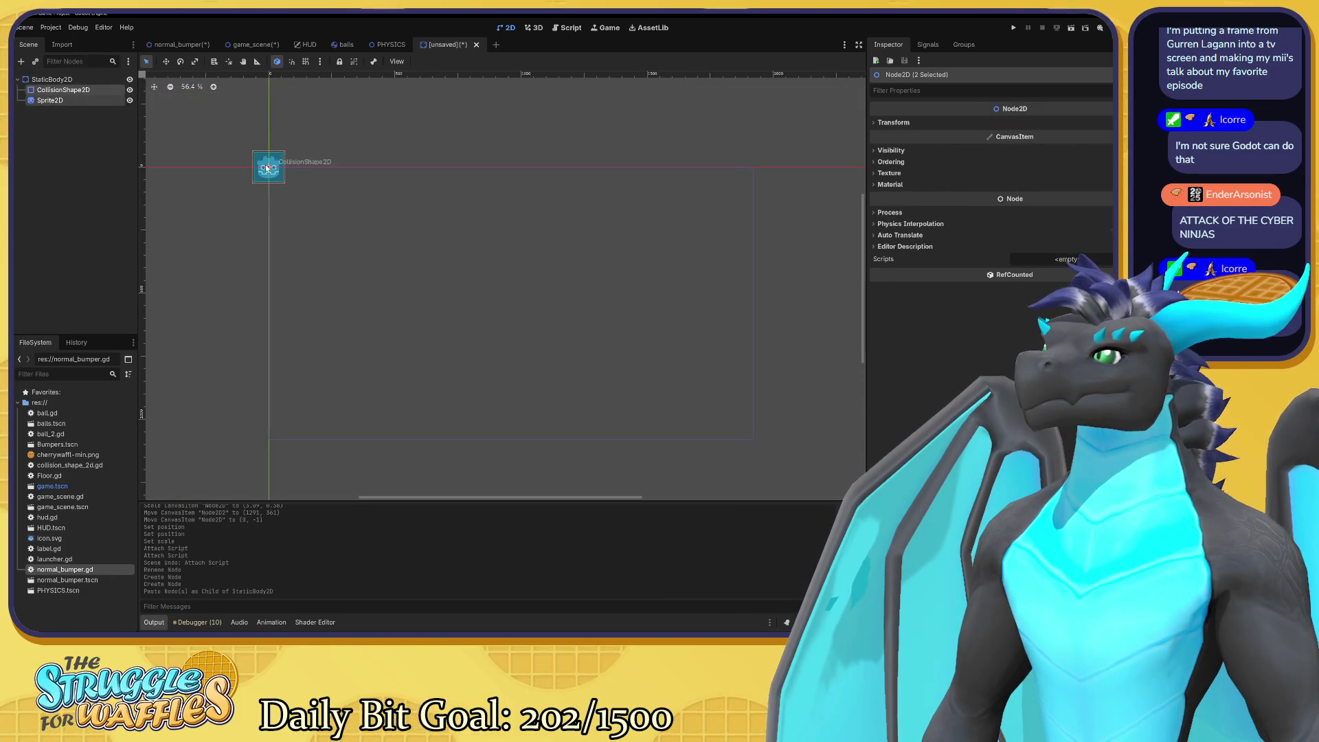
{"action": "scroll", "coordinate": [266, 168], "scroll_direction": "up", "scroll_amount": 2}
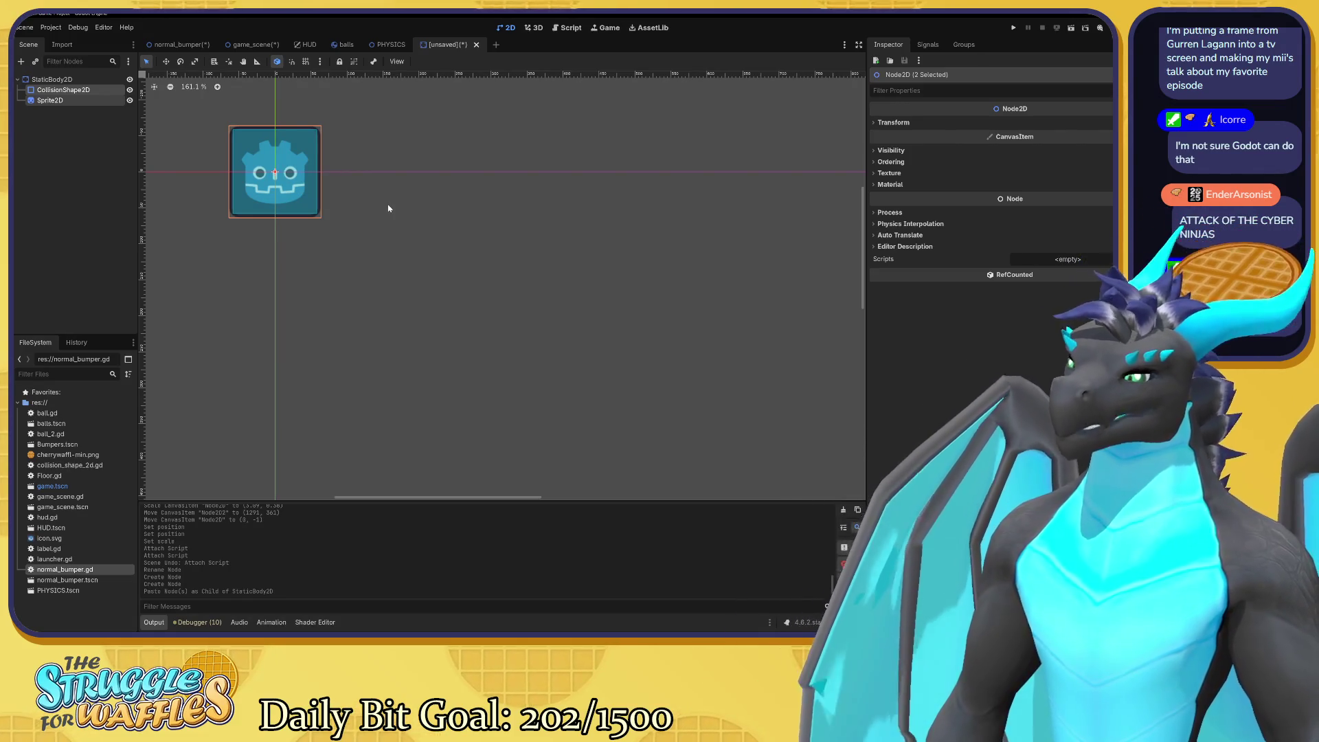
Save the scene as test_bumper.tscn and return to the game scene.
{"action": "key", "text": "ctrl+s"}
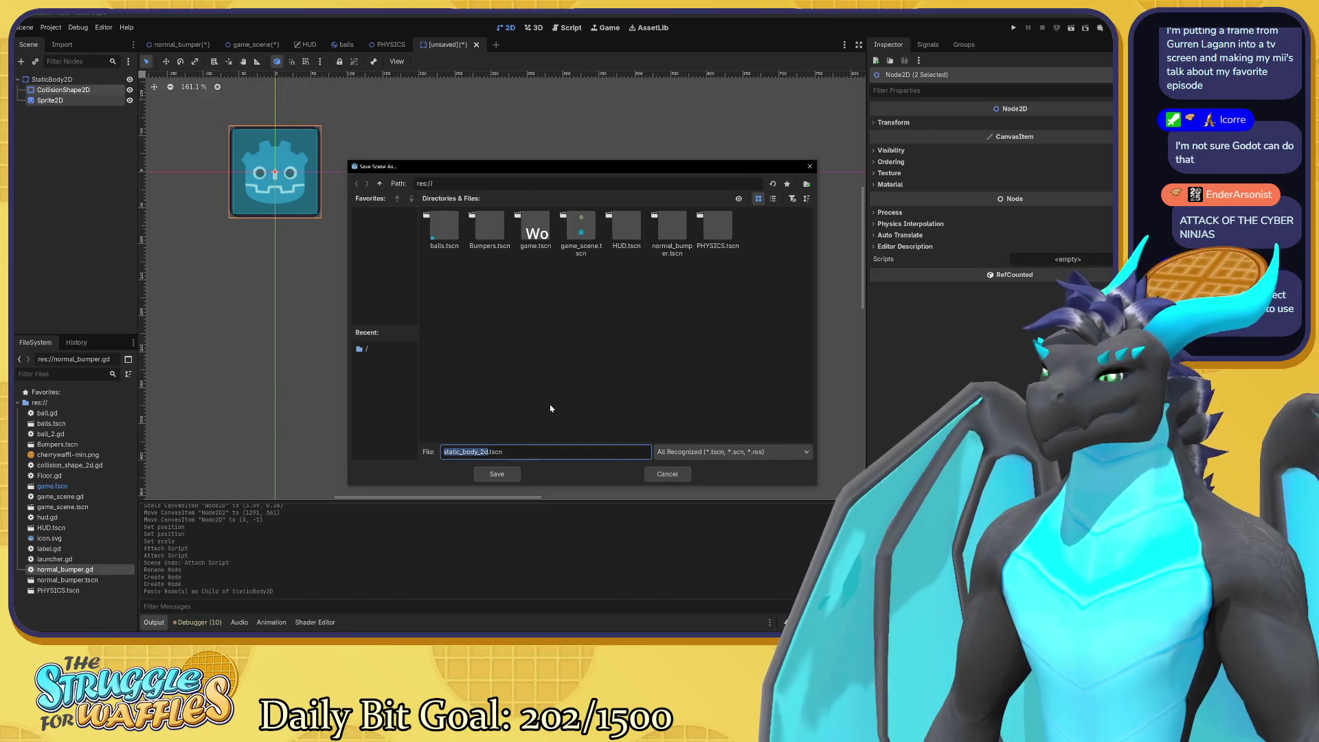
{"action": "type", "text": "Test"}
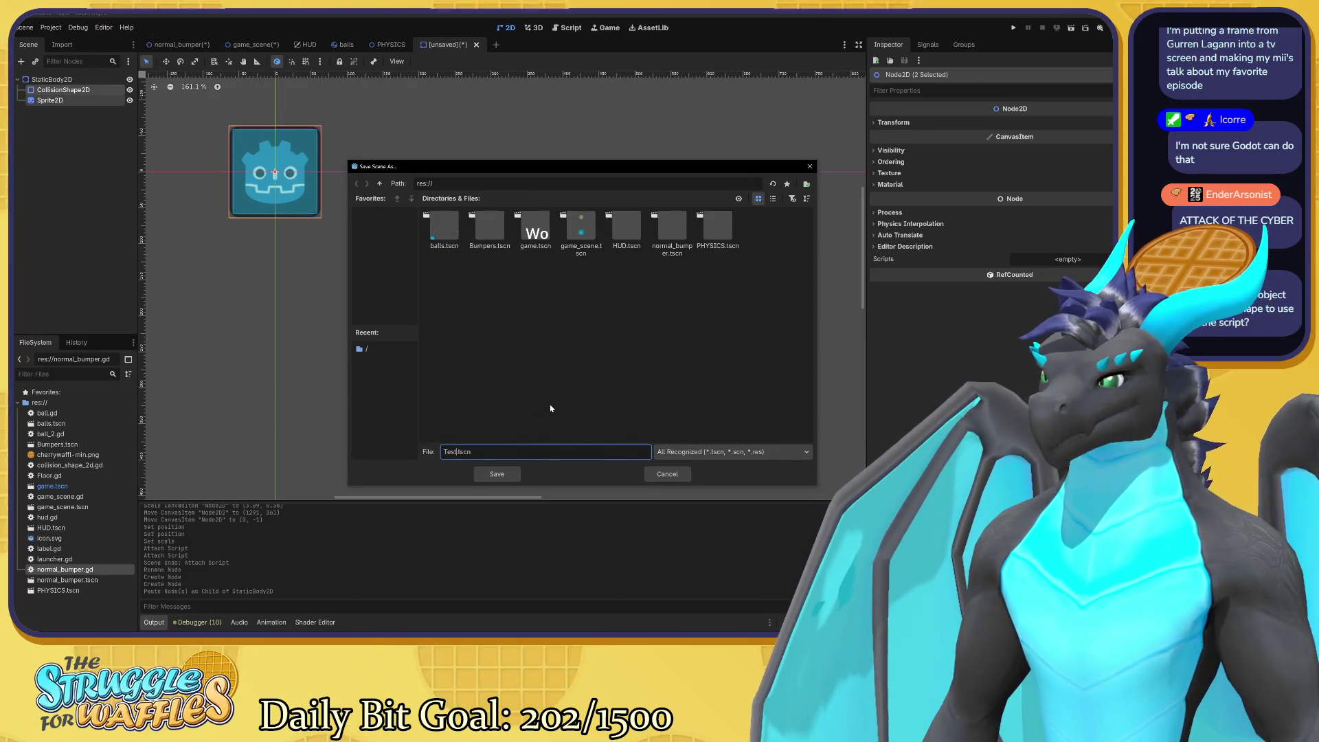
{"action": "key", "text": "BackSpace"}
{"action": "key", "text": "BackSpace"}
{"action": "key", "text": "BackSpace"}
{"action": "type", "text": "test"}
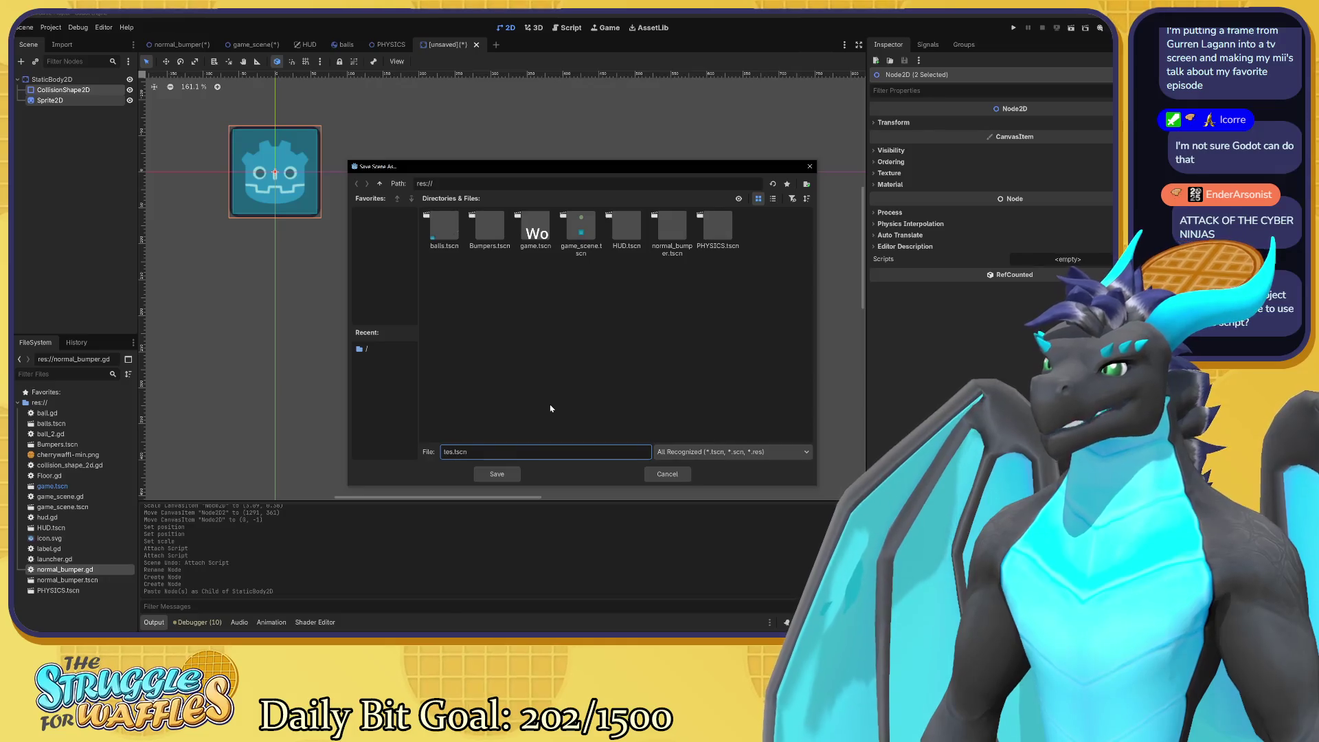
{"action": "type", "text": "_bumper"}
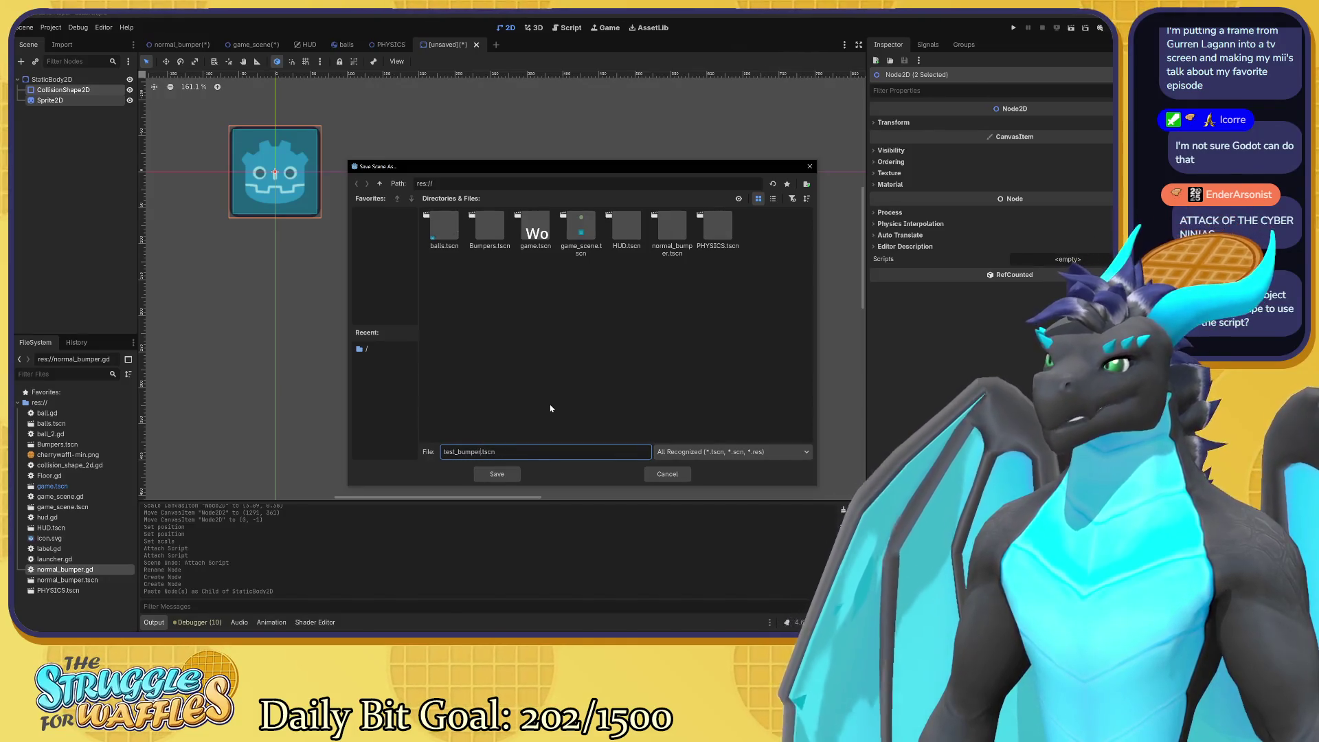
{"action": "key", "text": "Return"}
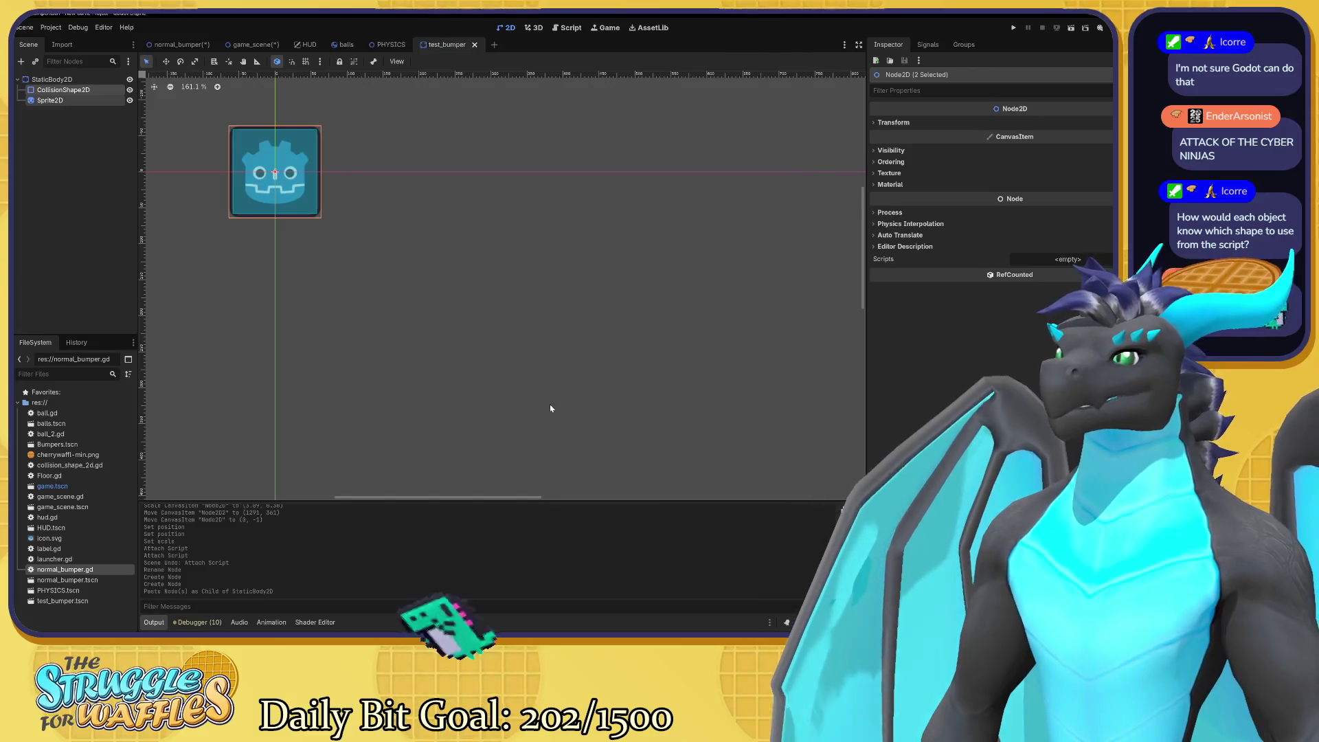
{"action": "left_click", "coordinate": [252, 44]}
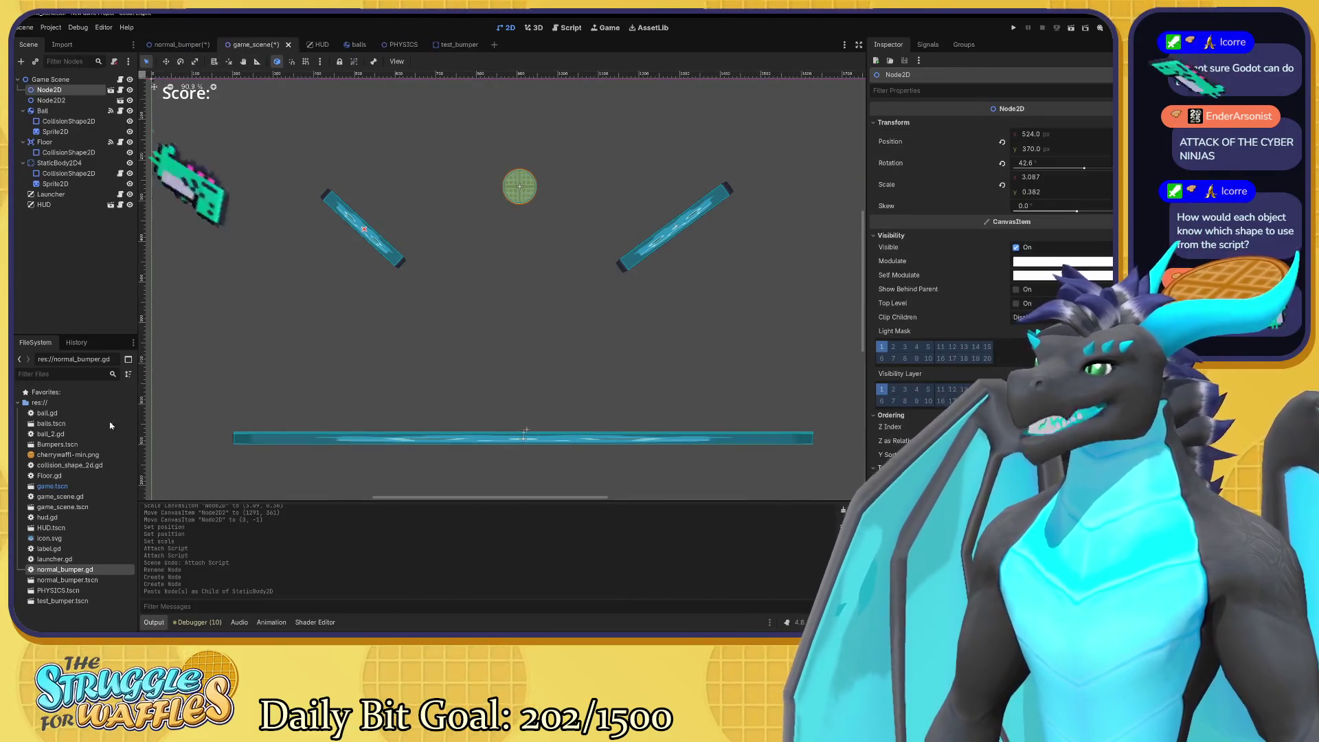
Drag test_bumper.tscn from FileSystem into the game scene tree and frame the new instance.
{"action": "left_click", "coordinate": [76, 602]}
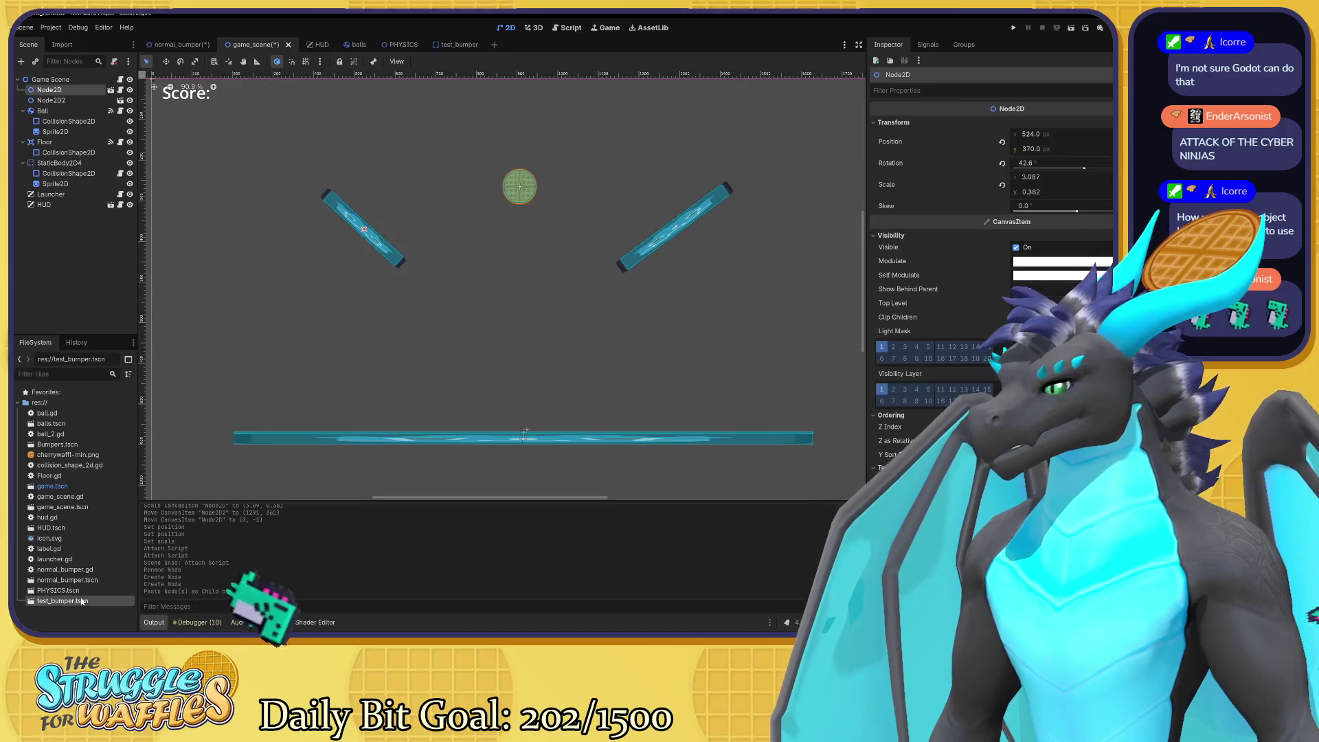
{"action": "mouse_move", "coordinate": [76, 602]}
{"action": "left_mouse_down"}
{"action": "mouse_move", "coordinate": [69, 97]}
{"action": "mouse_move", "coordinate": [49, 88]}
{"action": "left_mouse_up"}
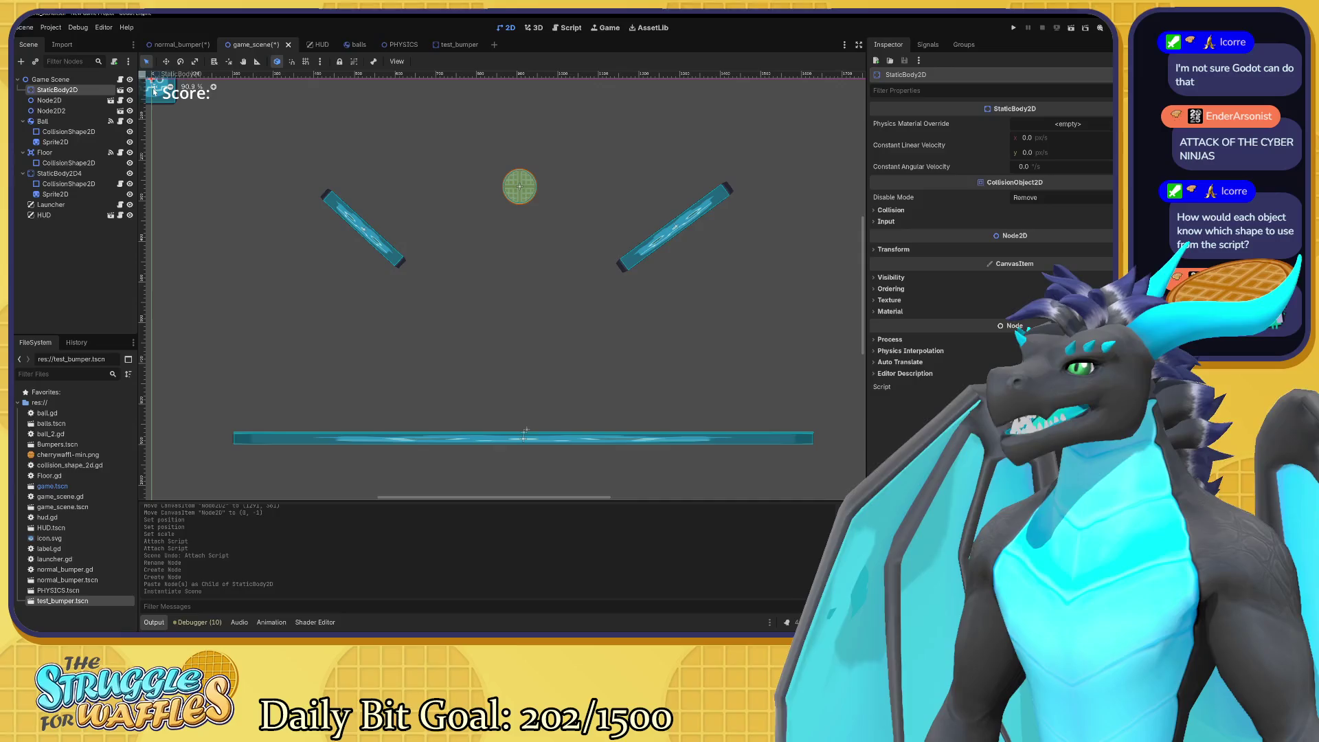
{"action": "key", "text": "f"}
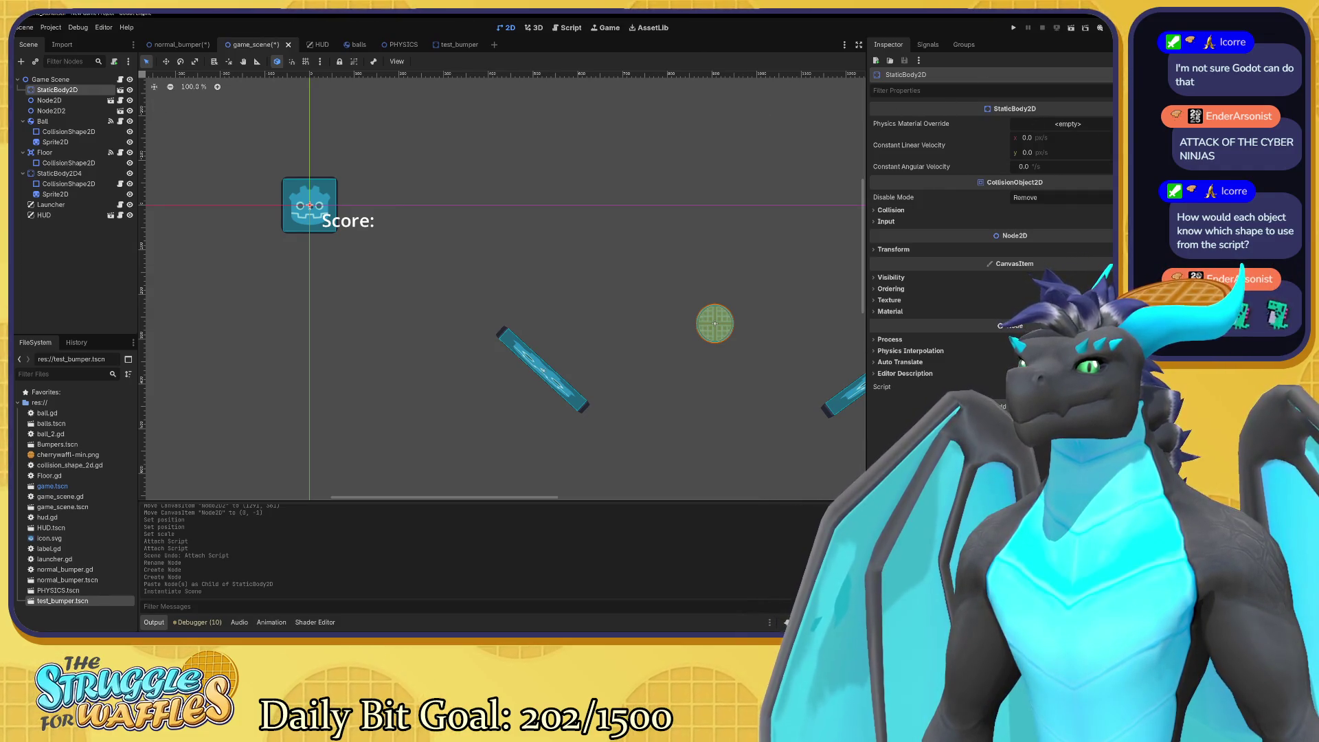
{"action": "left_click", "coordinate": [914, 214]}
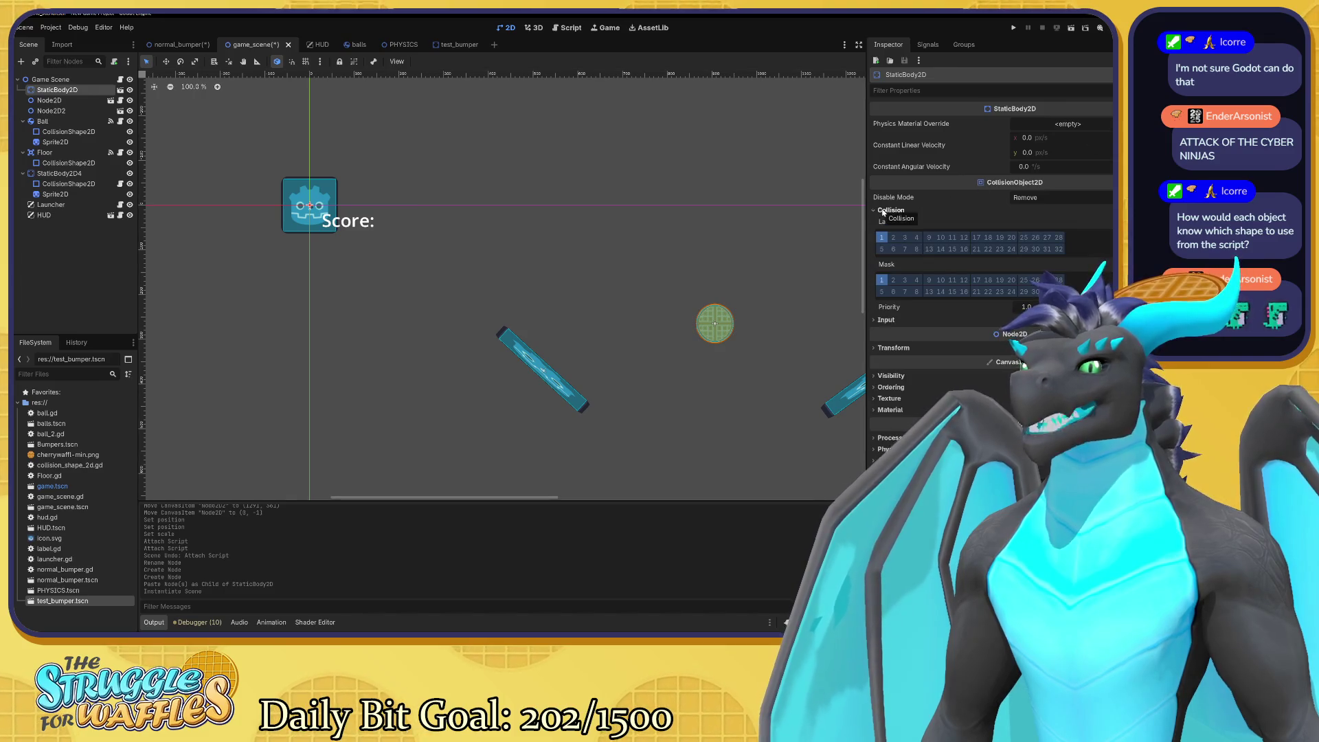
{"action": "left_click", "coordinate": [890, 211]}
{"action": "left_click", "coordinate": [883, 221]}
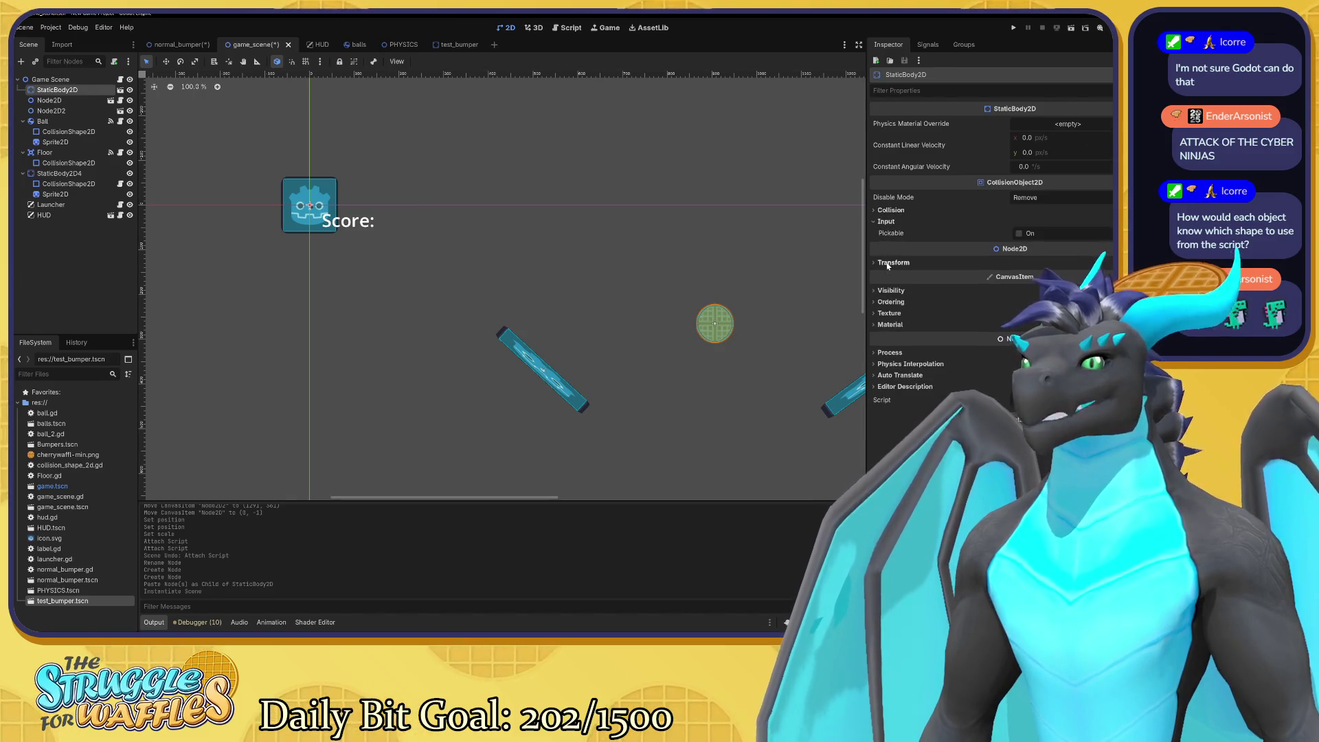
{"action": "left_click", "coordinate": [897, 263]}
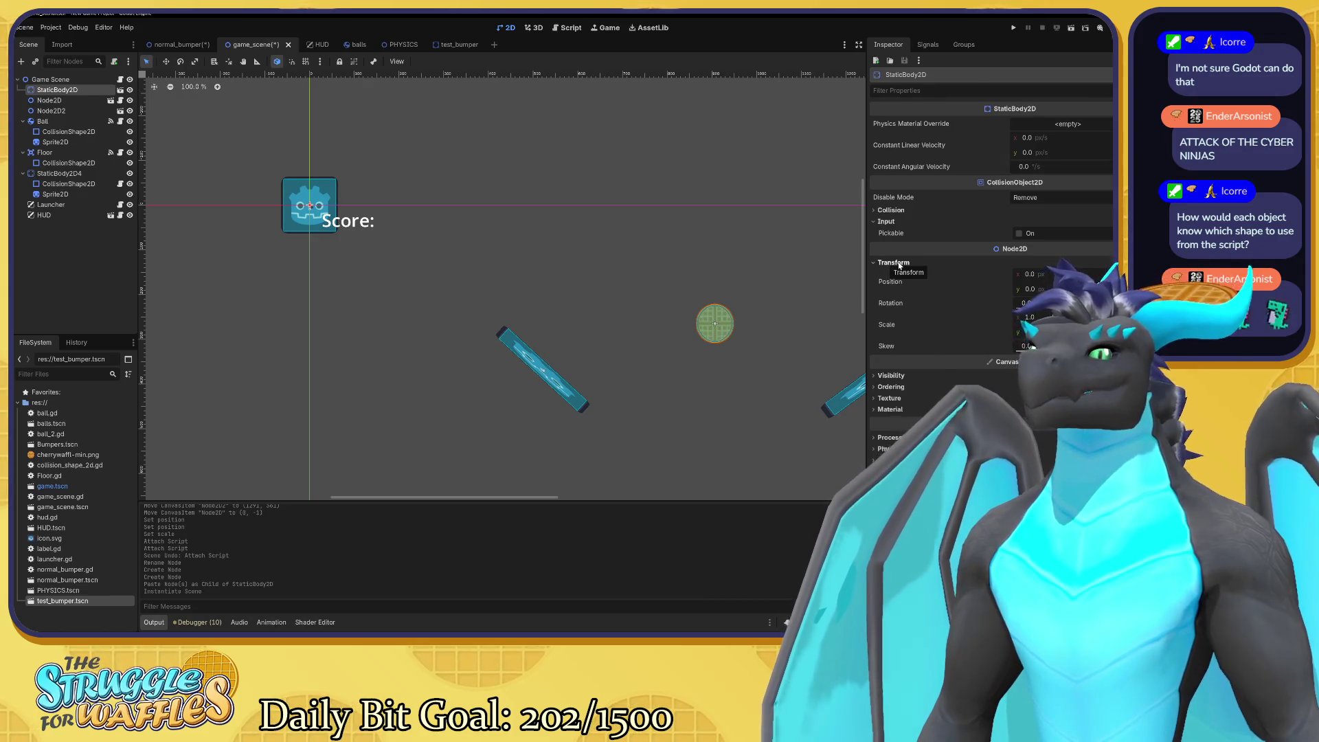
{"action": "left_click", "coordinate": [895, 263]}
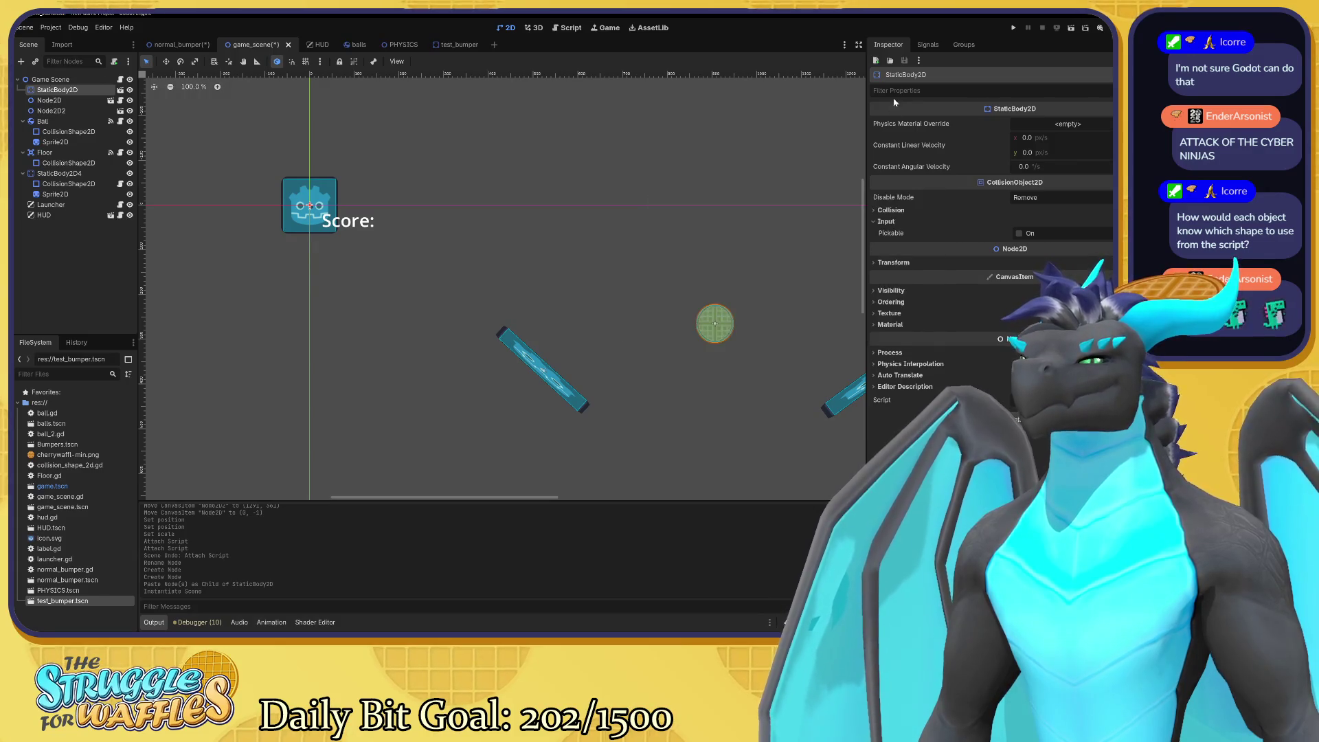
{"action": "left_click", "coordinate": [975, 77]}
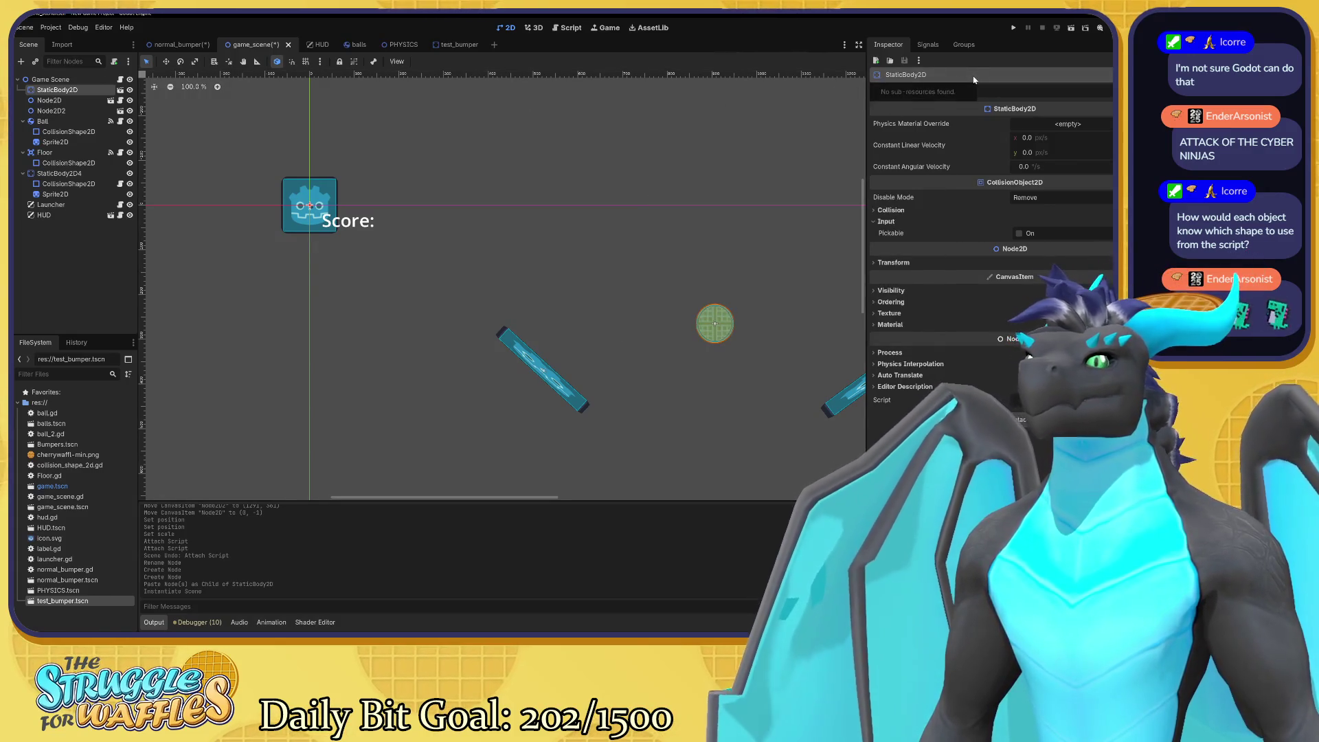
{"action": "left_click", "coordinate": [975, 79]}
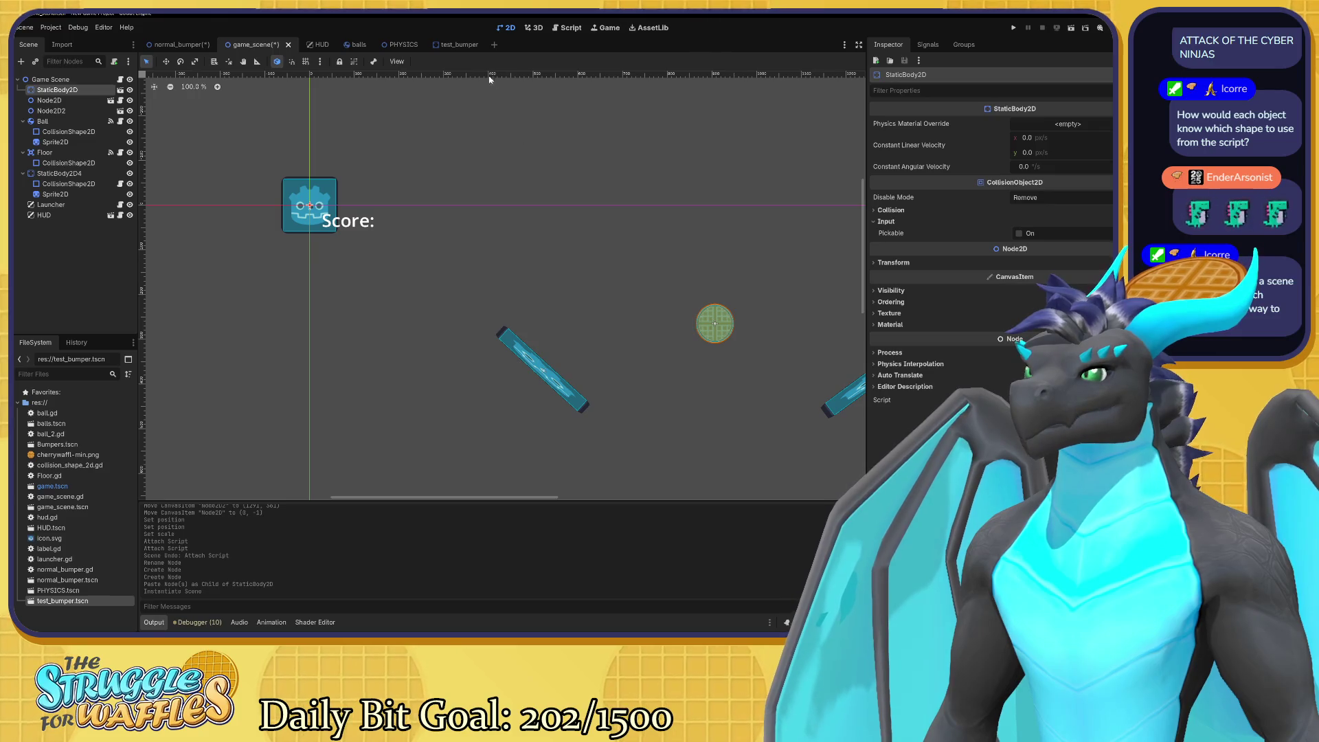
{"action": "left_click", "coordinate": [457, 45]}
Open normal_bumper and inspect its Bumper root, CollisionShape2D and StaticBody2D nodes.
{"action": "left_click", "coordinate": [253, 45]}
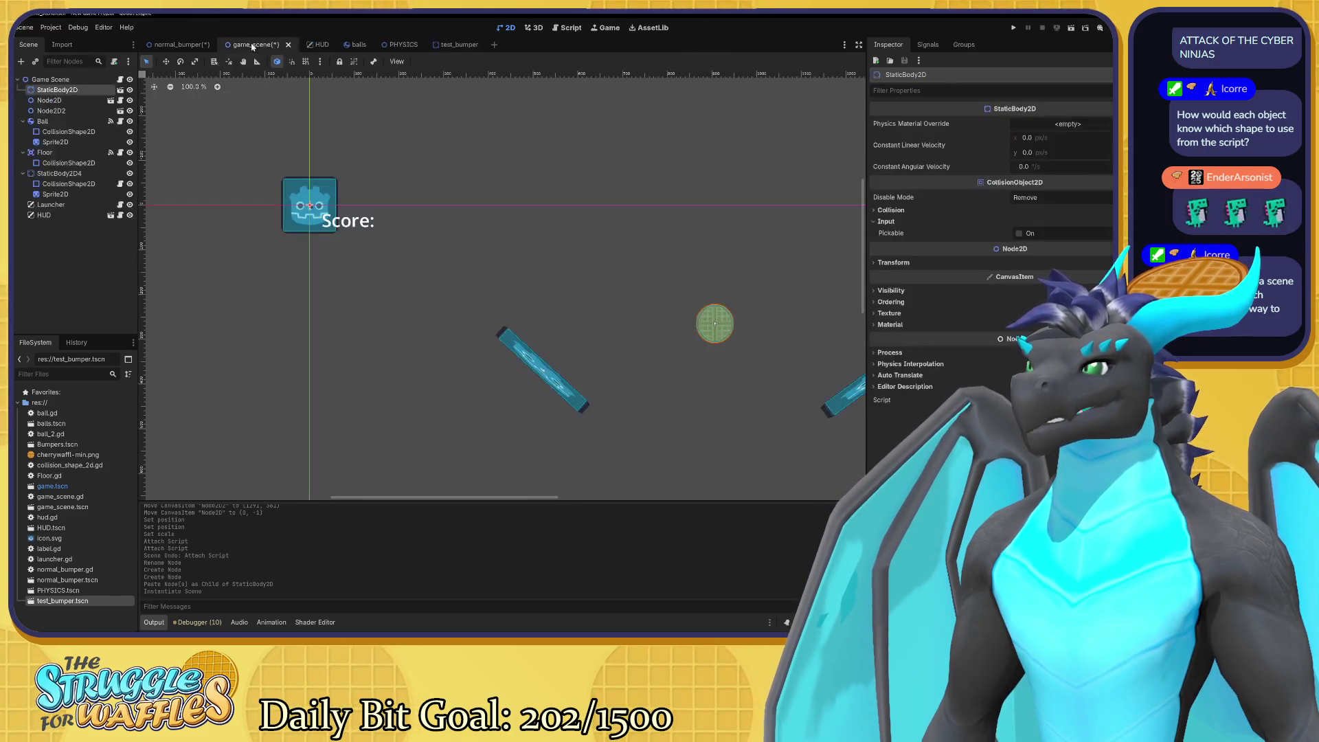
{"action": "left_click", "coordinate": [179, 44]}
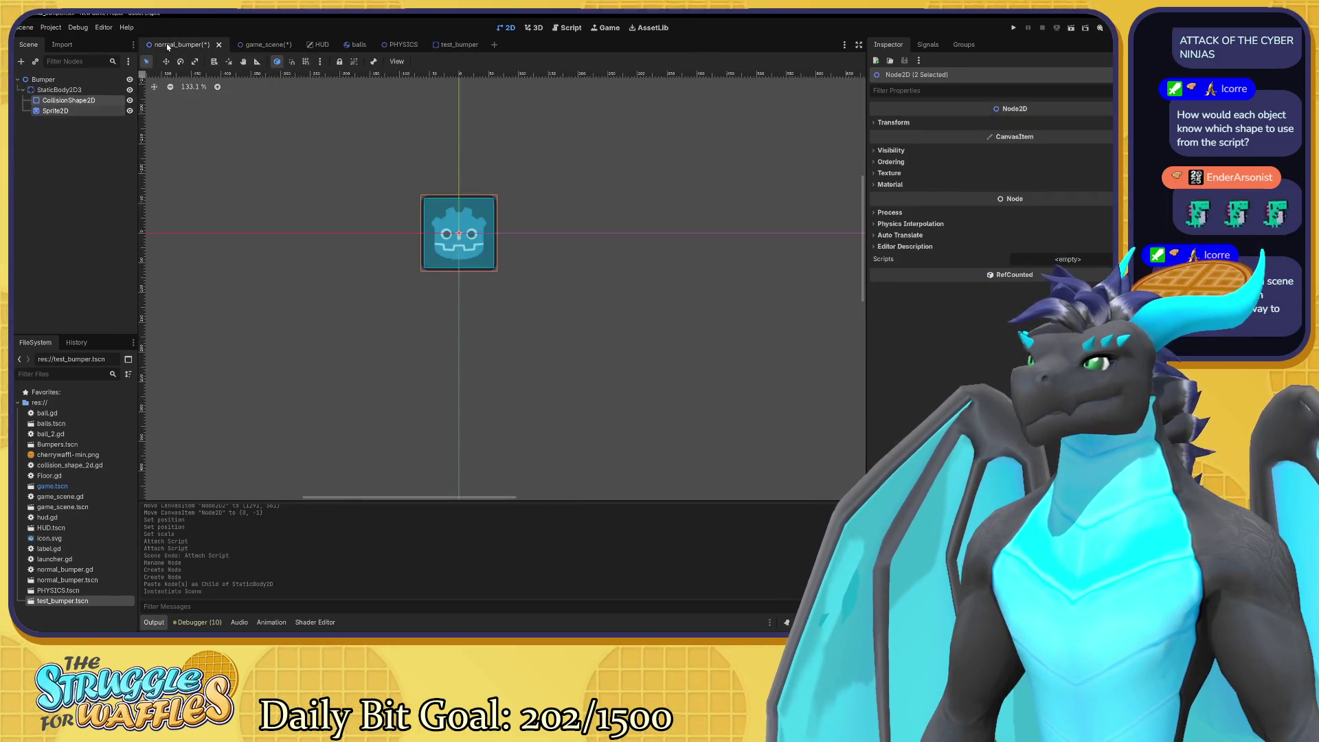
{"action": "left_click", "coordinate": [61, 80]}
{"action": "left_click", "coordinate": [60, 80]}
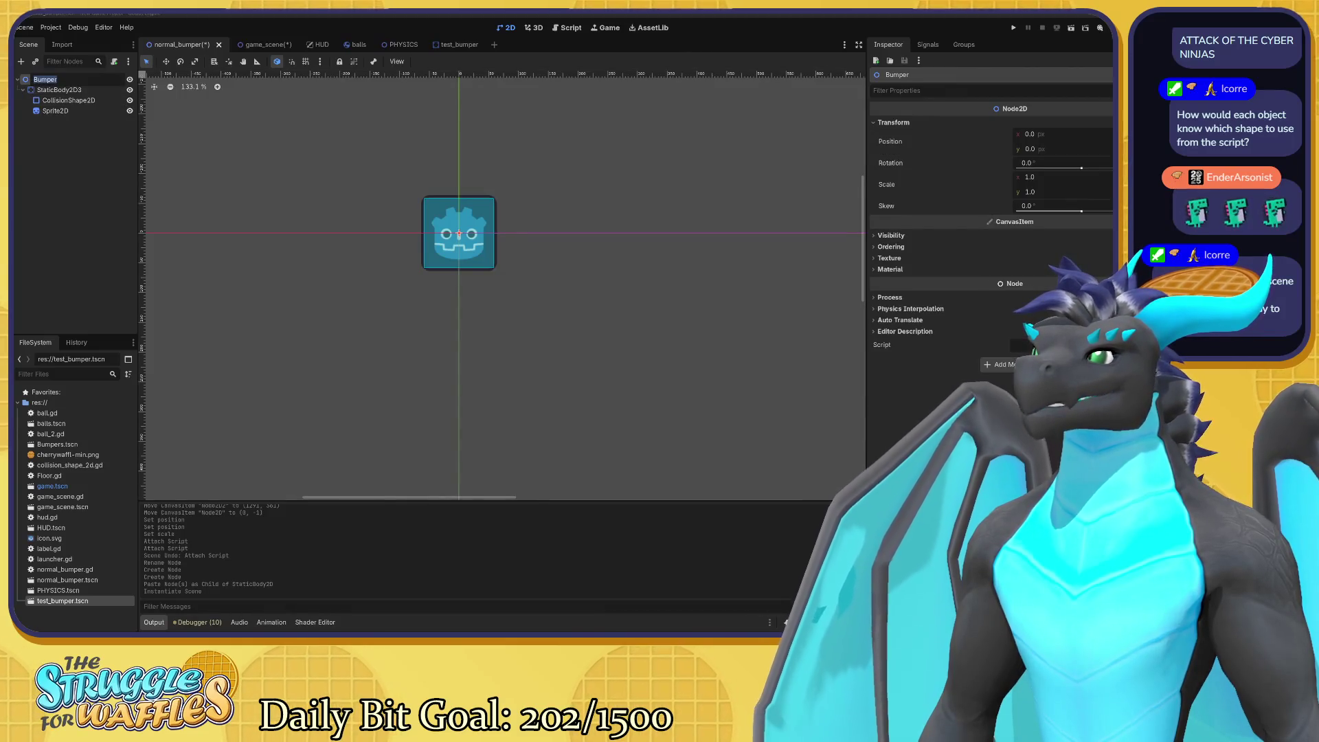
{"action": "left_click", "coordinate": [68, 101]}
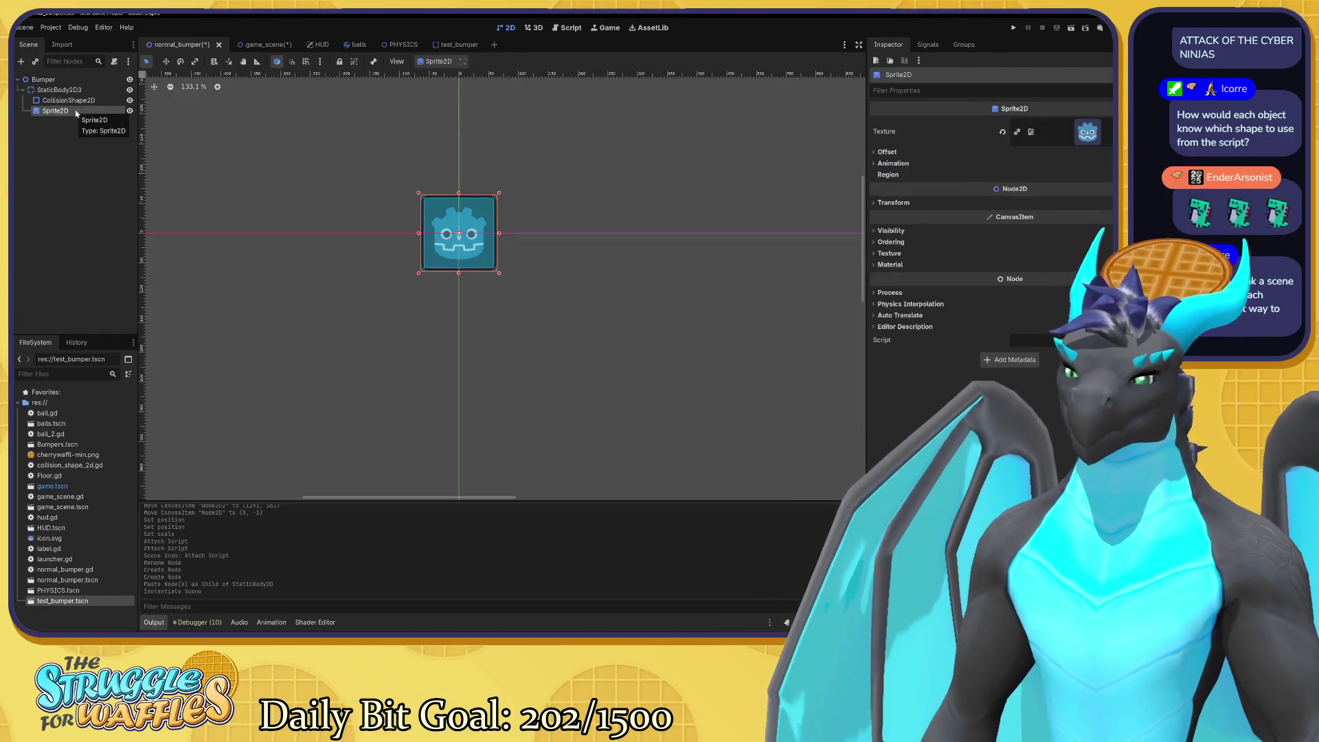
{"action": "left_click", "coordinate": [68, 90]}
{"action": "left_click", "coordinate": [68, 80]}
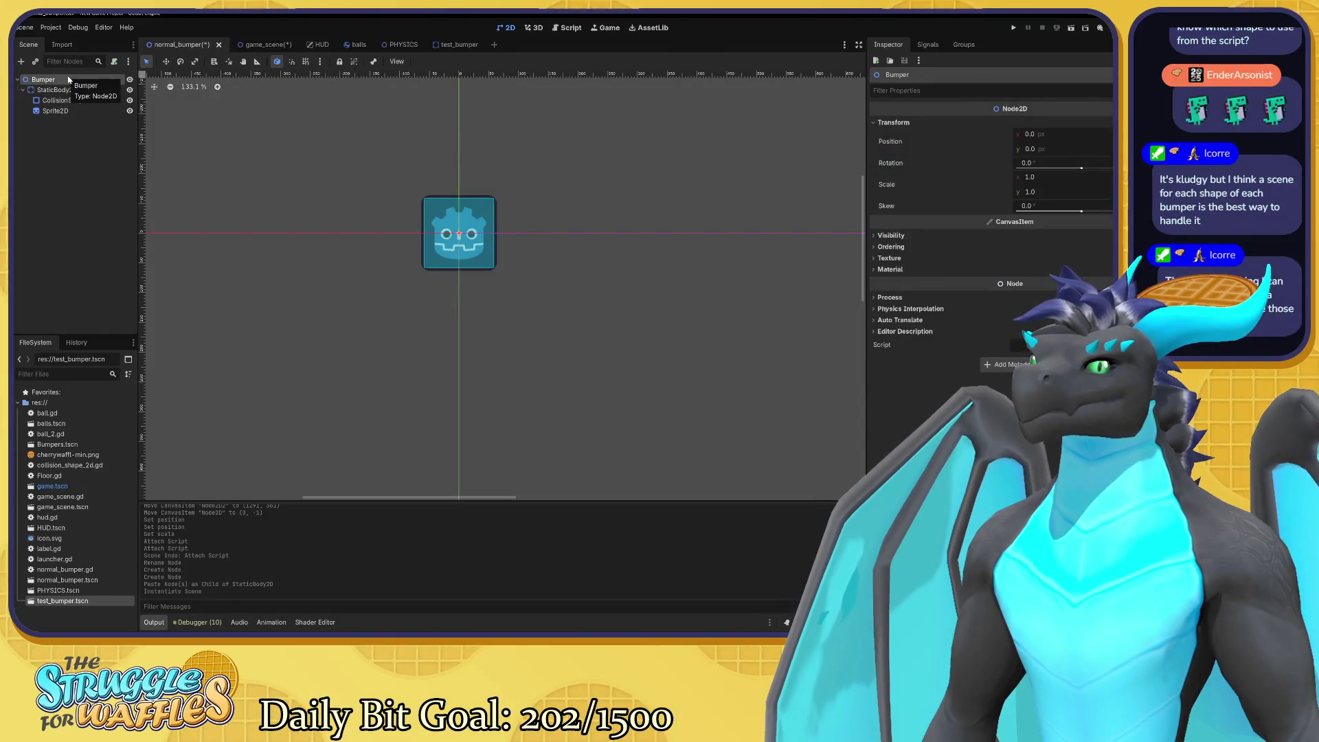
Compare test_bumper's StaticBody2D root with normal_bumper's Sprite2D, leaving the Bumper name unchanged.
{"action": "left_click", "coordinate": [453, 44]}
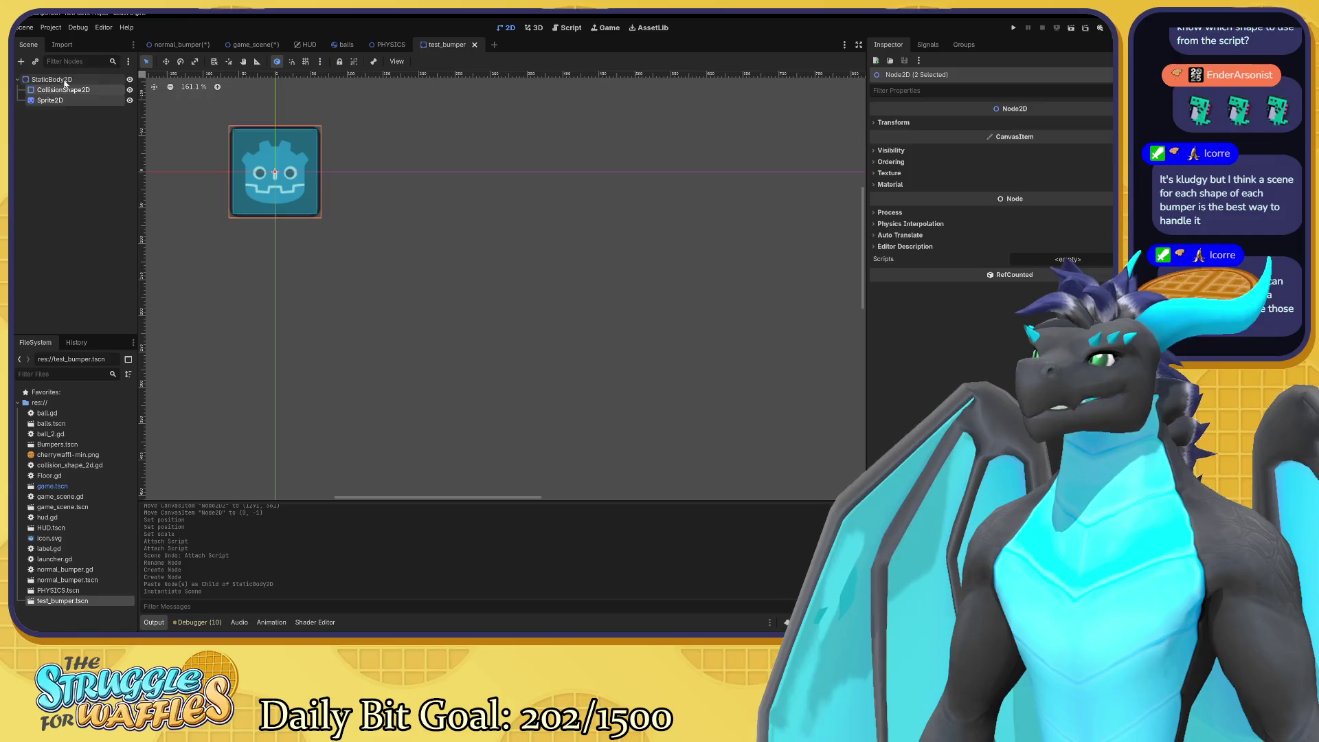
{"action": "left_click", "coordinate": [51, 80]}
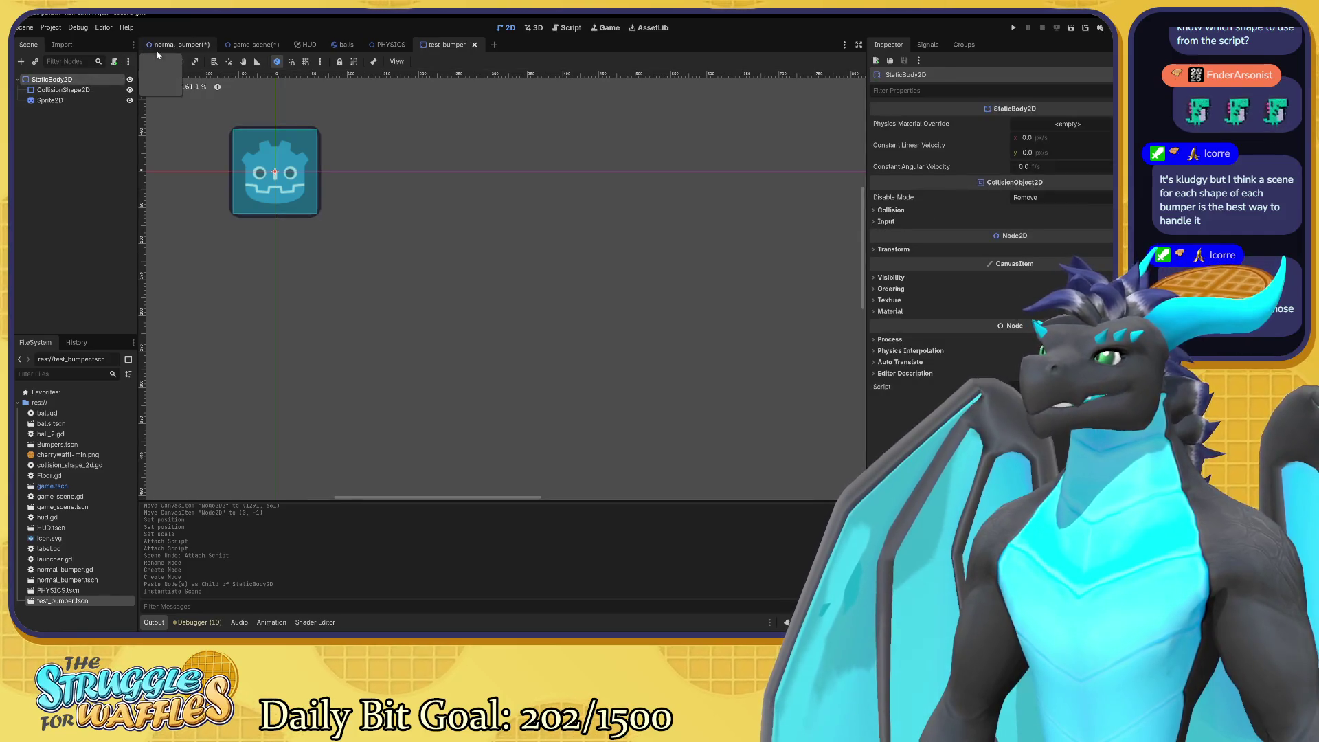
{"action": "left_click", "coordinate": [178, 44]}
{"action": "left_click", "coordinate": [55, 111]}
{"action": "left_click", "coordinate": [81, 80]}
{"action": "double_click", "coordinate": [81, 80]}
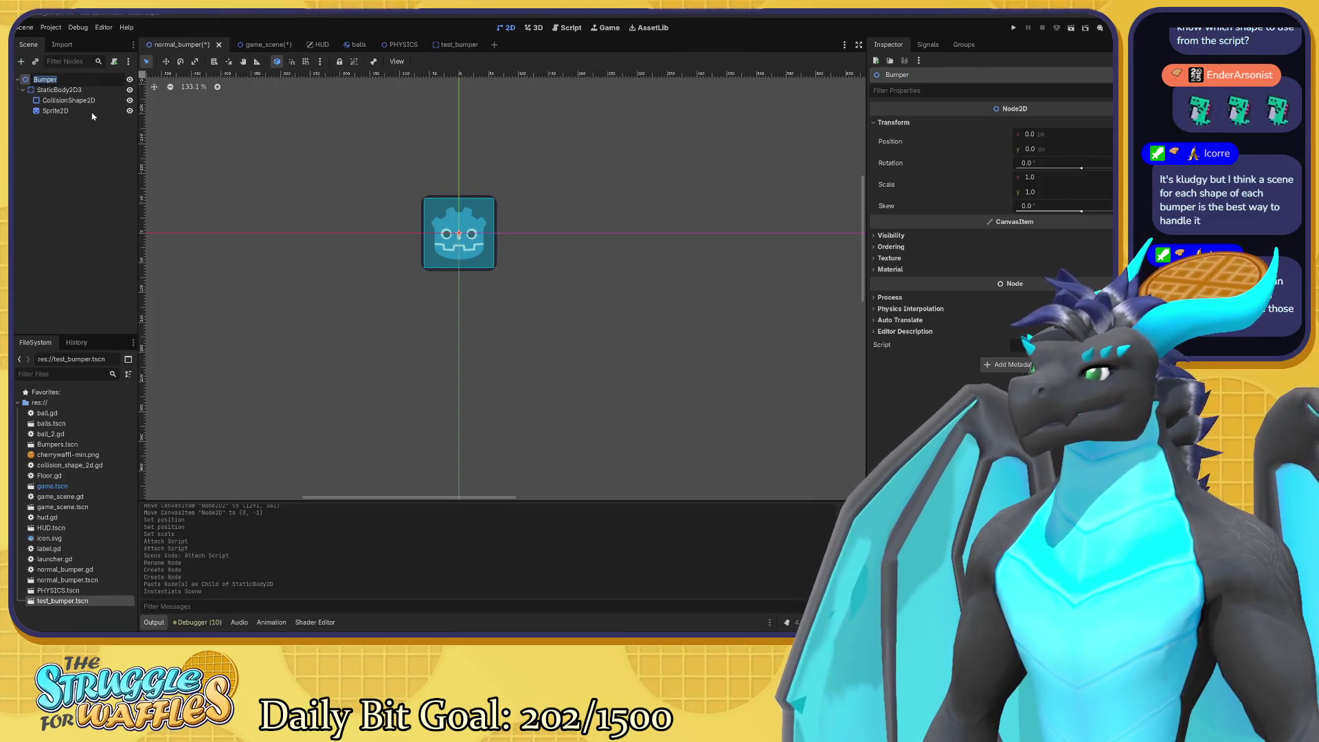
{"action": "key", "text": "Return"}
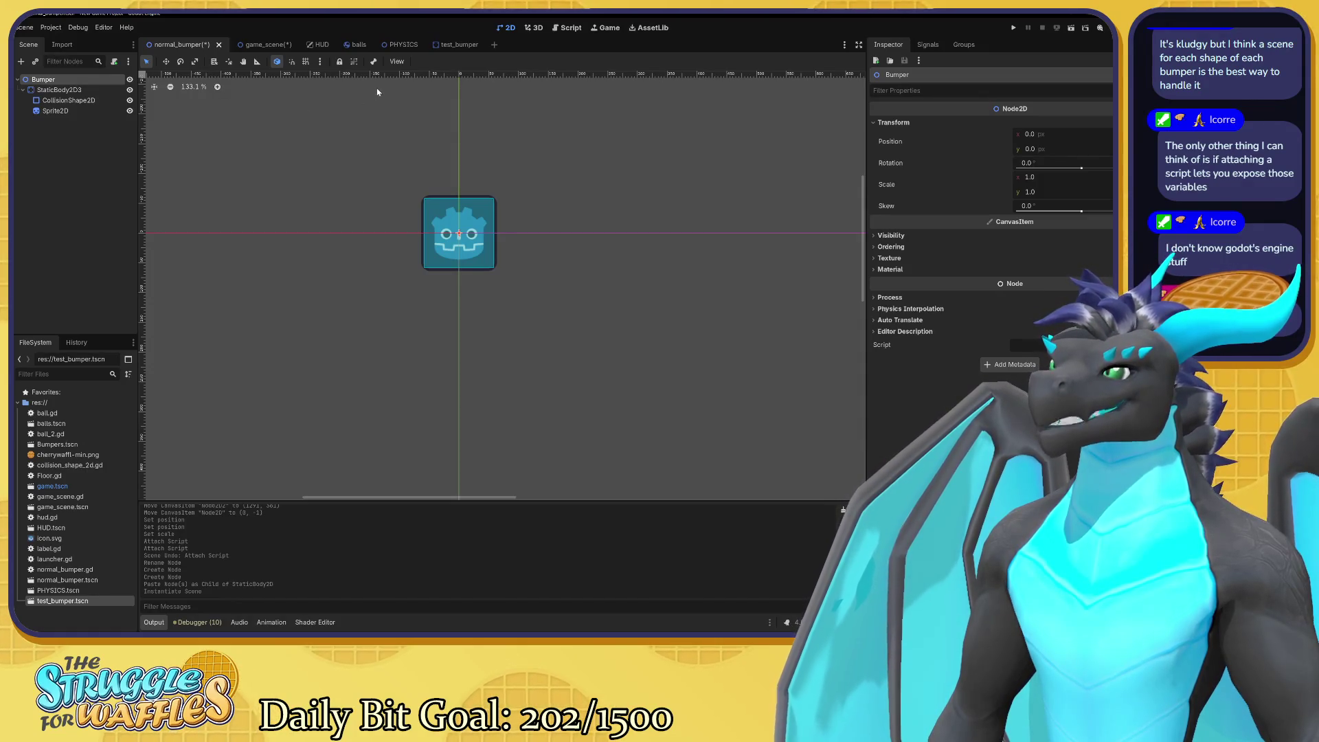
Bring up the test_bumper scene tab again.
{"action": "left_click", "coordinate": [460, 44]}
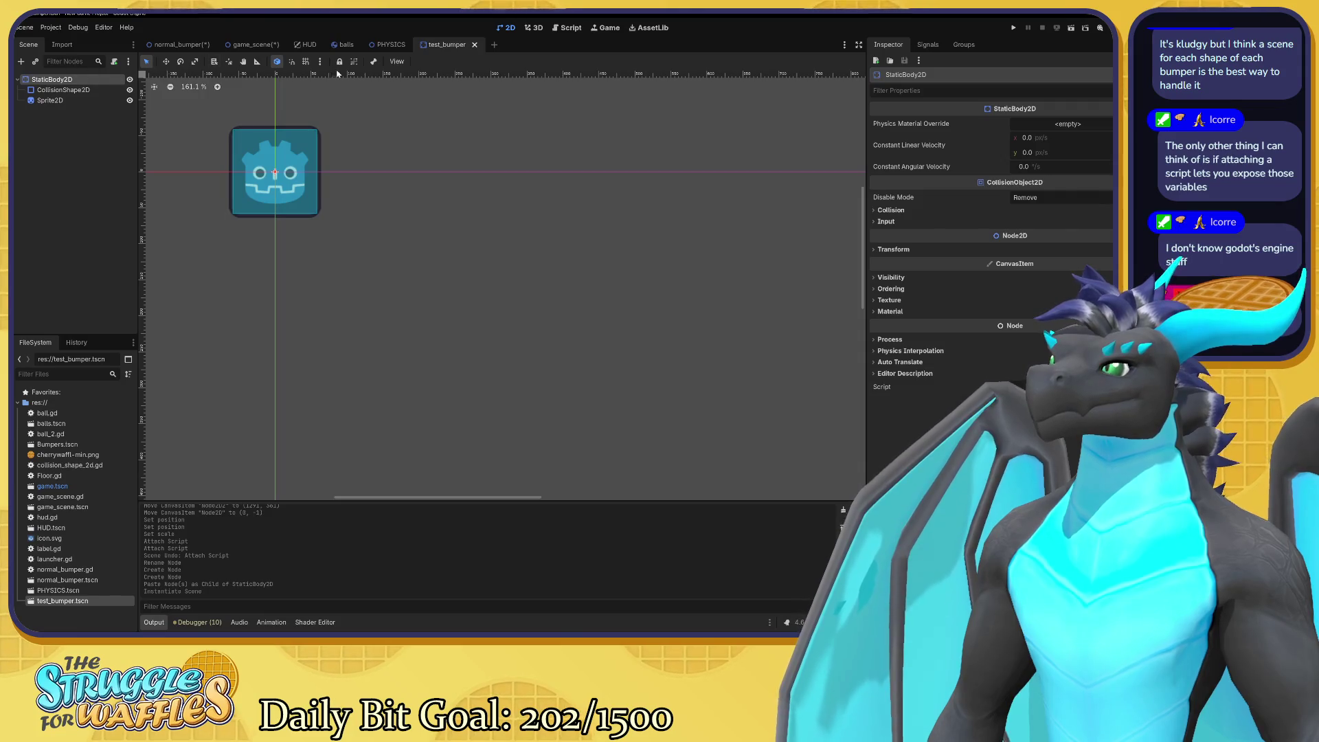
In game_scene, look over the StaticBody2D and Node2D node actions and select the bumper instance.
{"action": "left_click", "coordinate": [251, 44]}
{"action": "right_click", "coordinate": [41, 90]}
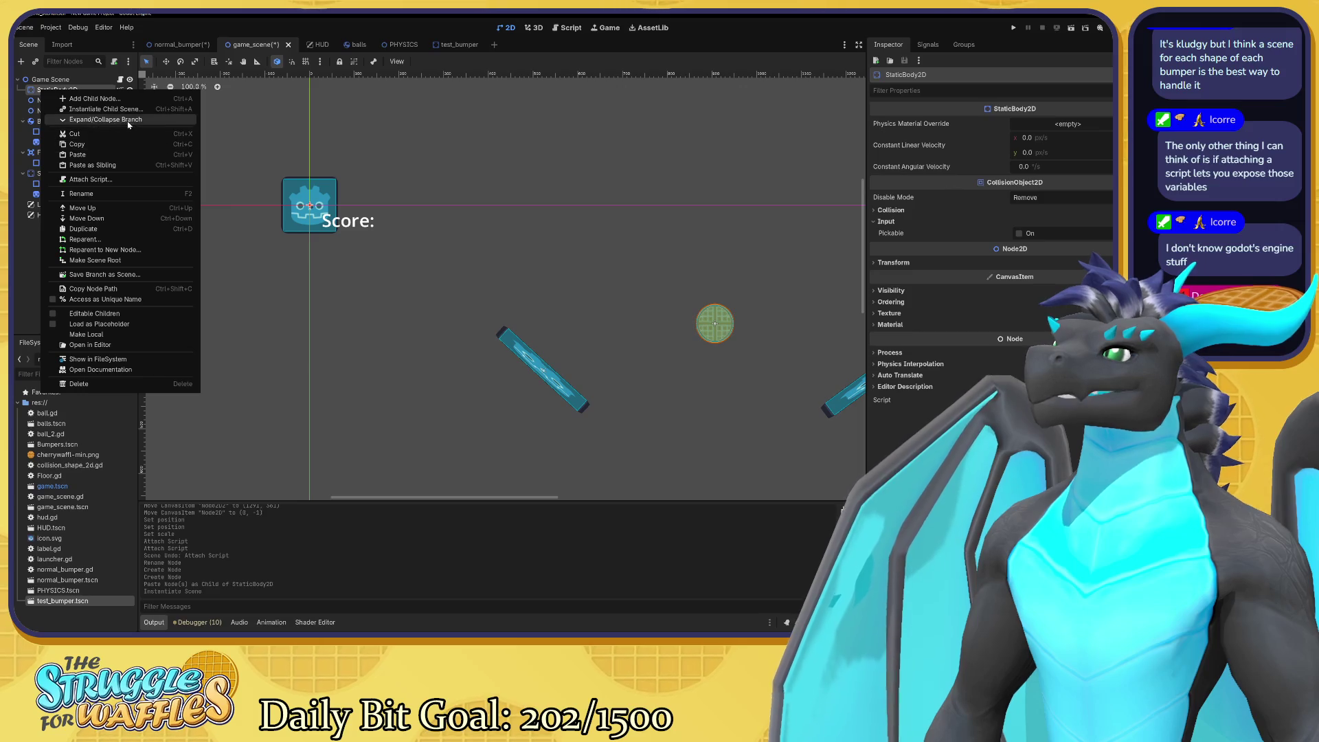
{"action": "left_click", "coordinate": [120, 144]}
{"action": "right_click", "coordinate": [82, 98]}
{"action": "left_click", "coordinate": [76, 92]}
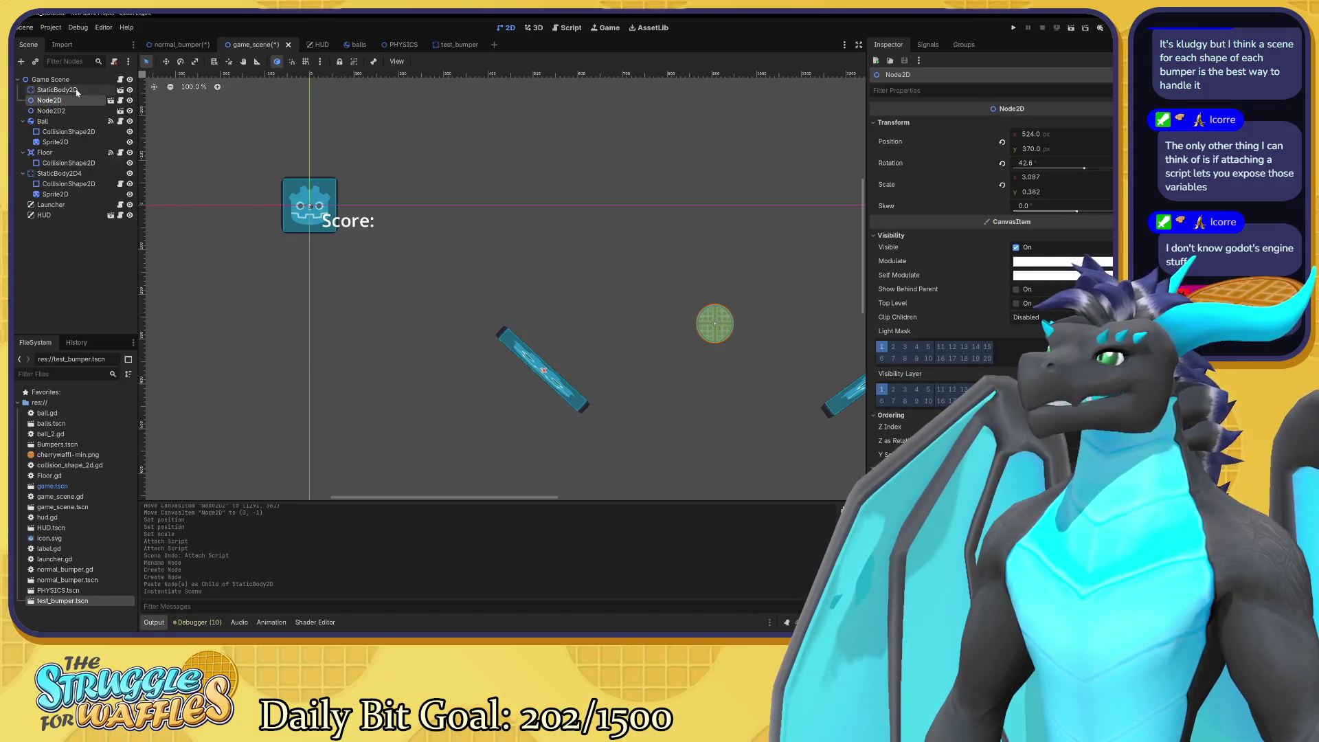
{"action": "left_click", "coordinate": [76, 91]}
Instance test_bumper.tscn as a child of the StaticBody2D bumper, then undo it.
{"action": "right_click", "coordinate": [77, 91]}
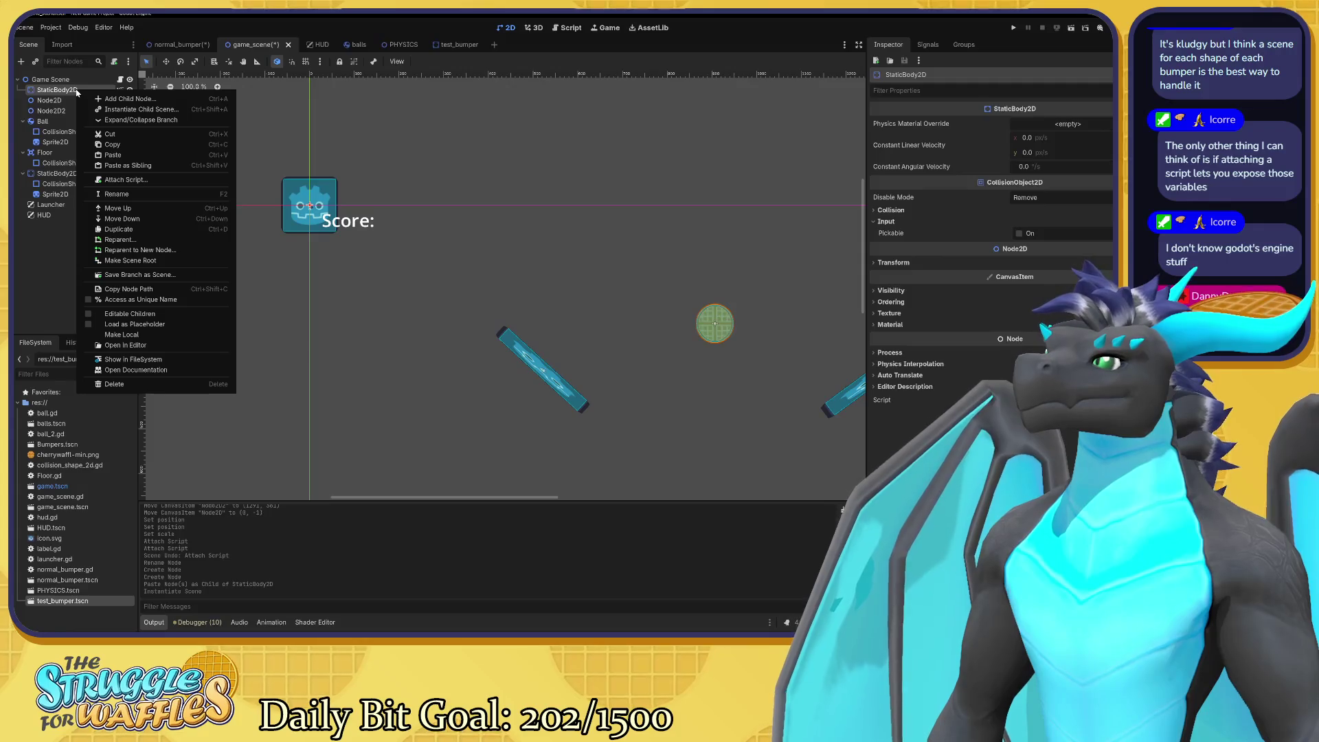
{"action": "left_click", "coordinate": [119, 110]}
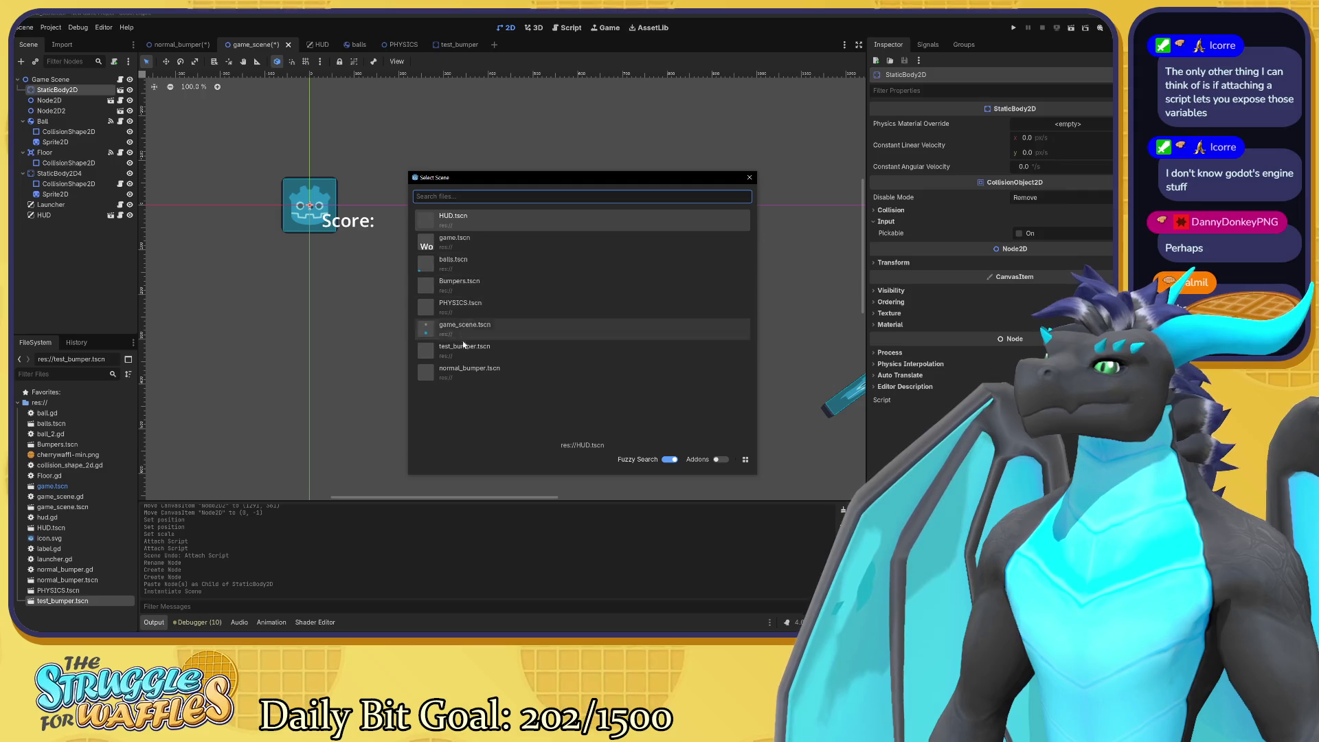
{"action": "double_click", "coordinate": [471, 354]}
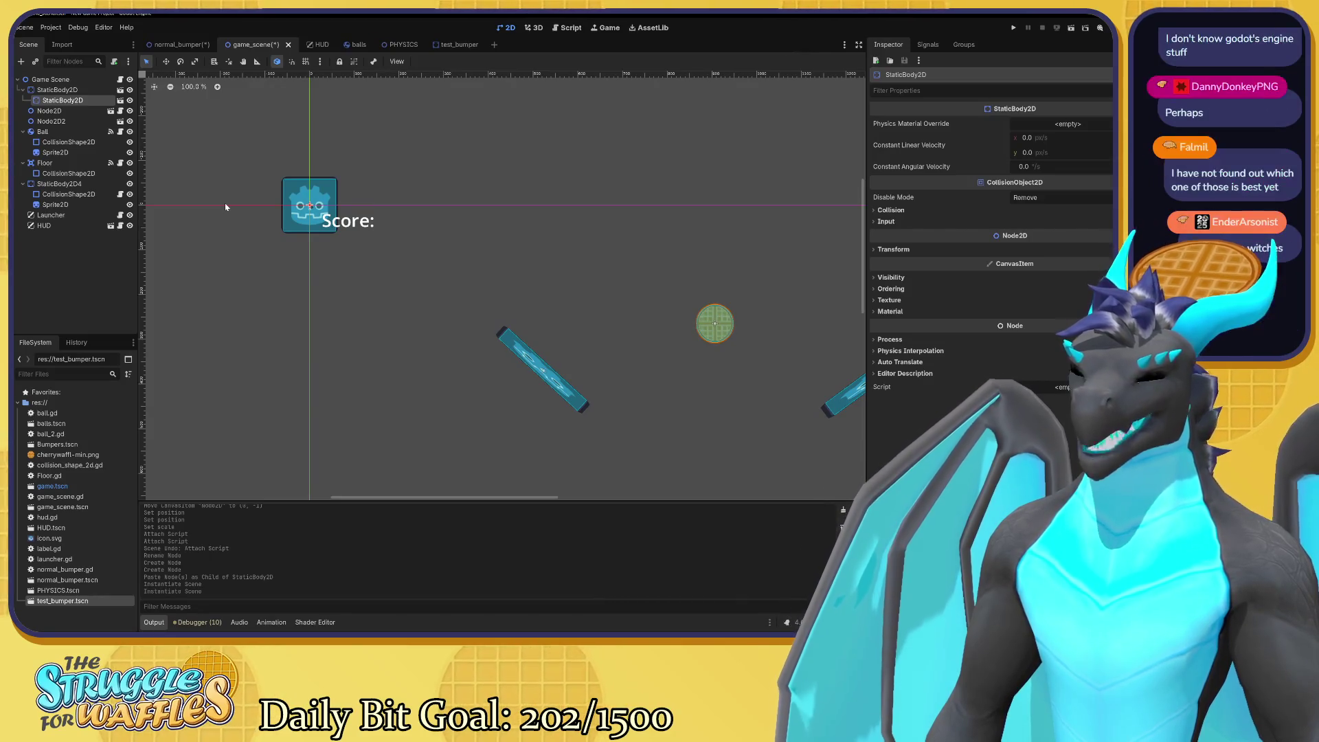
{"action": "key", "text": "ctrl+z"}
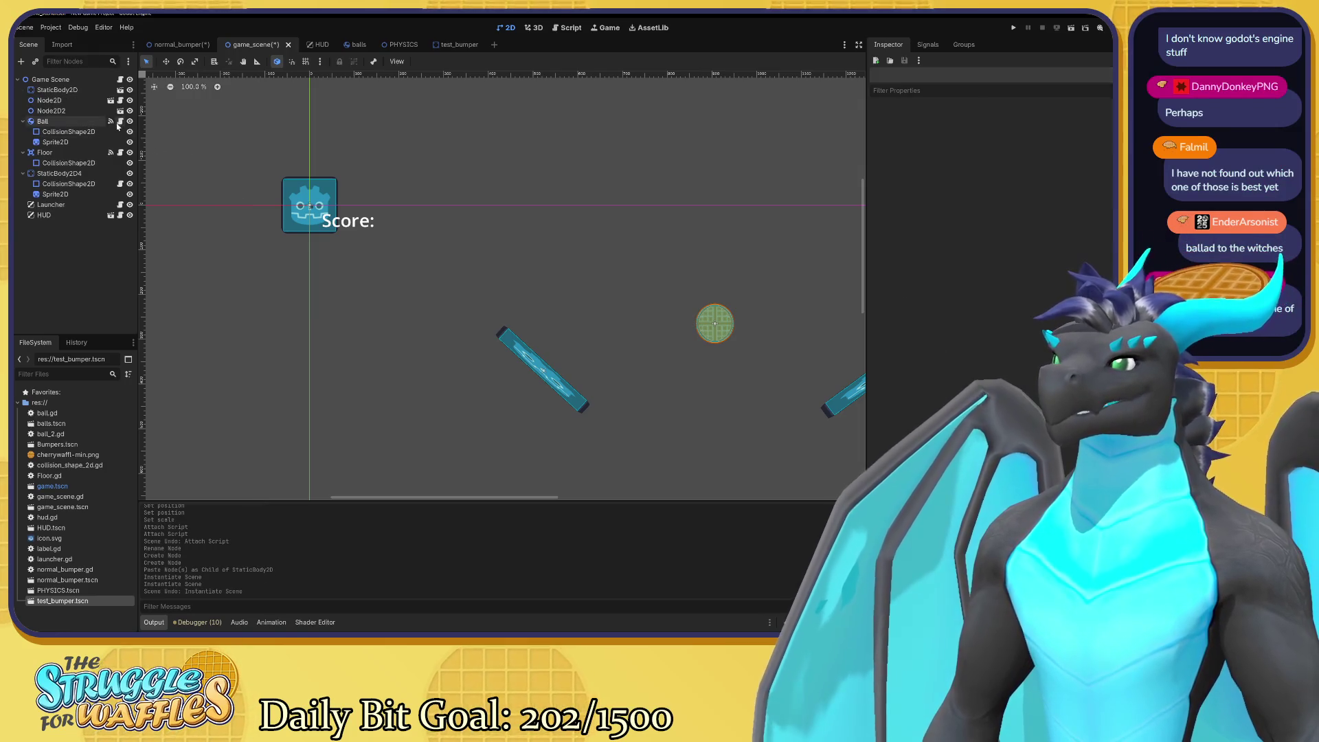
Pan the 2D view around the flippers and ball and slightly enlarge the scene viewport.
{"action": "mouse_move", "coordinate": [463, 235]}
{"action": "left_mouse_down"}
{"action": "mouse_move", "coordinate": [412, 203]}
{"action": "mouse_move", "coordinate": [341, 187]}
{"action": "left_mouse_up"}
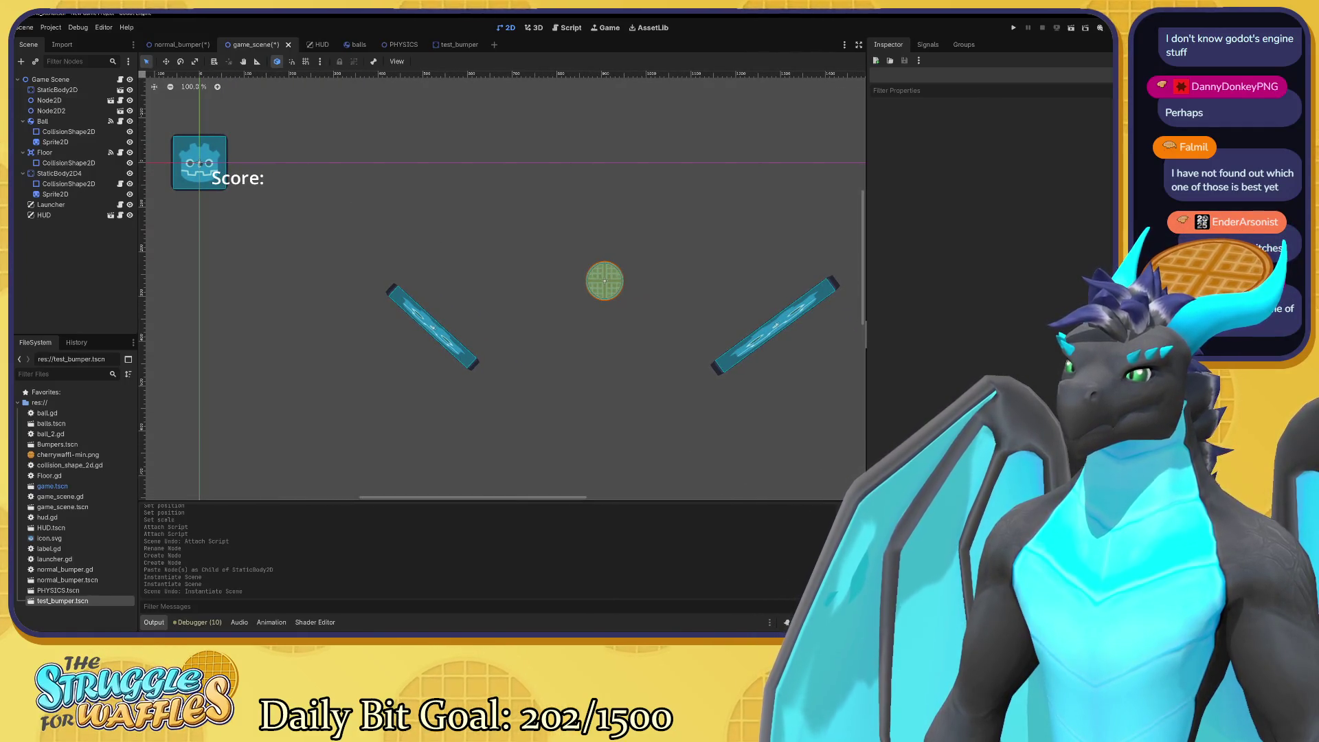
{"action": "left_click_drag", "start_coordinate": [502, 502], "coordinate": [502, 508]}
{"action": "left_click_drag", "start_coordinate": [867, 275], "coordinate": [874, 275]}
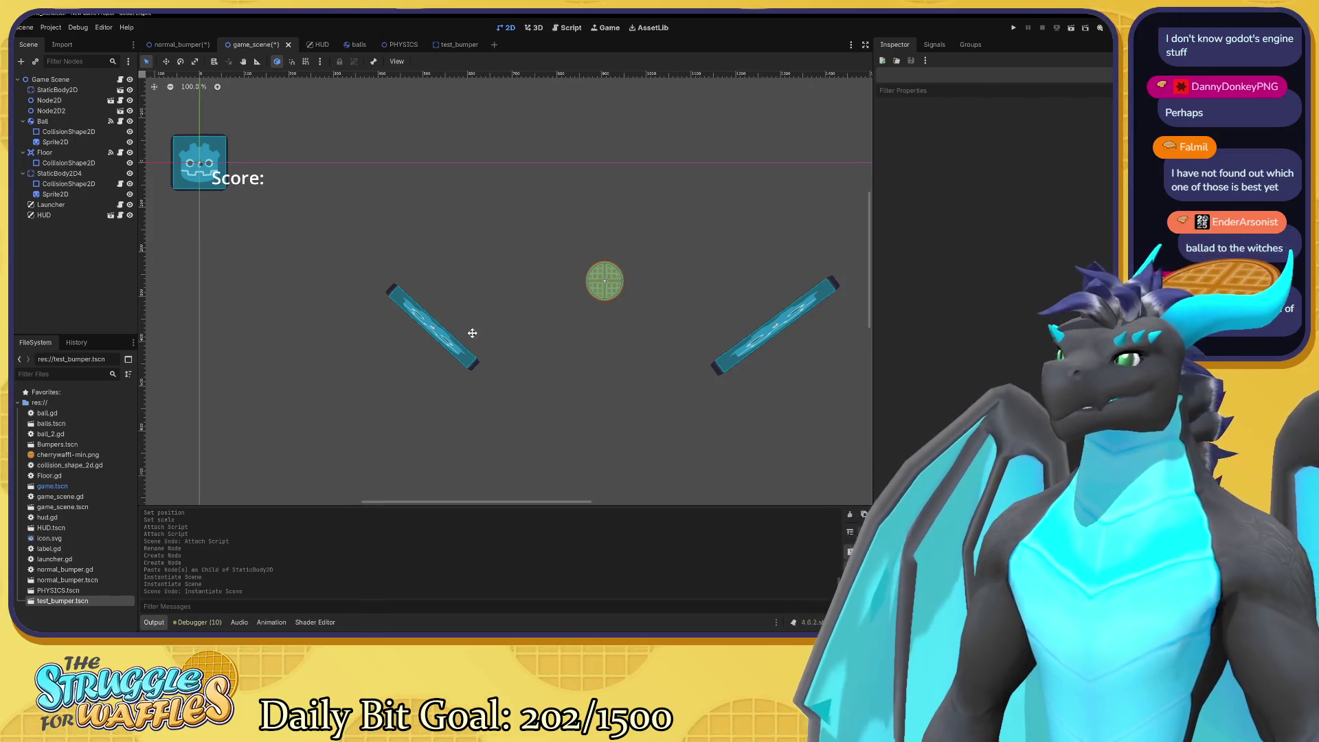
{"action": "left_click_drag", "start_coordinate": [472, 333], "coordinate": [527, 355]}
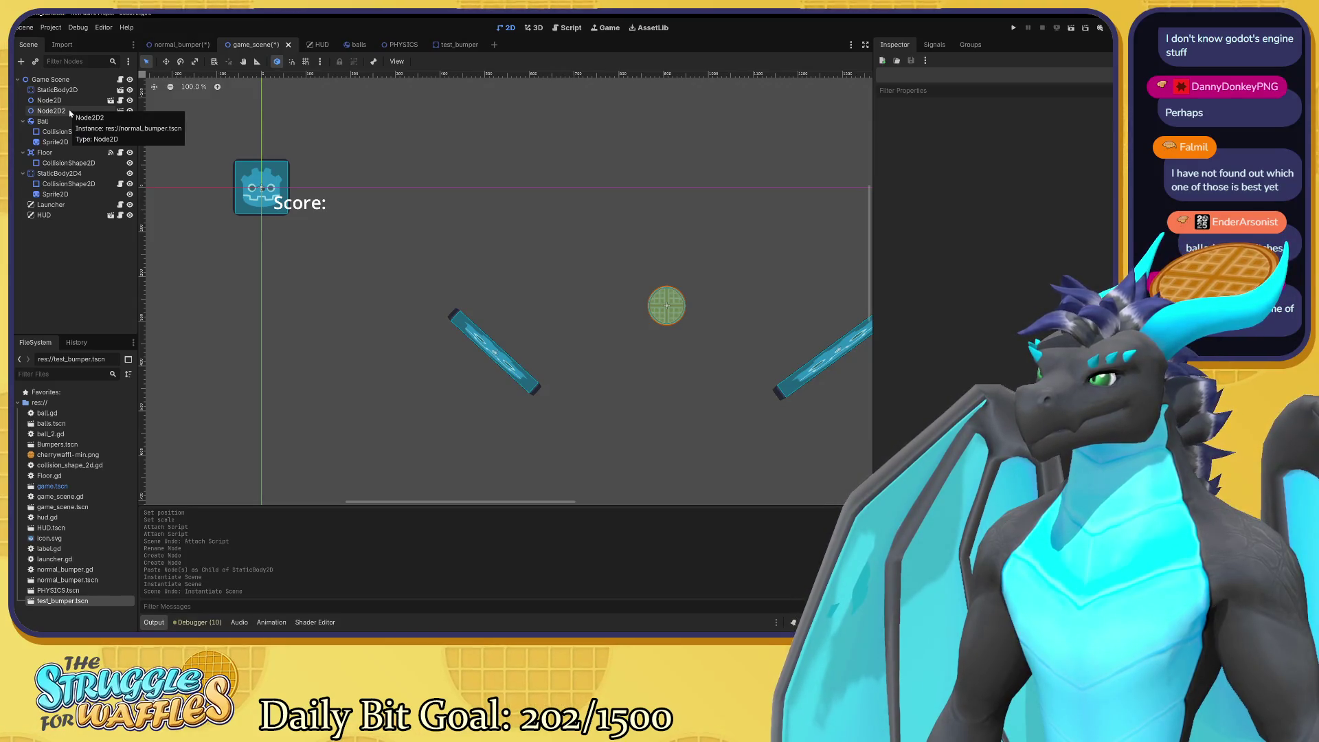
Save normal_bumper.tscn with its Sprite2D selected, then bring game_scene back up.
{"action": "left_click", "coordinate": [173, 43]}
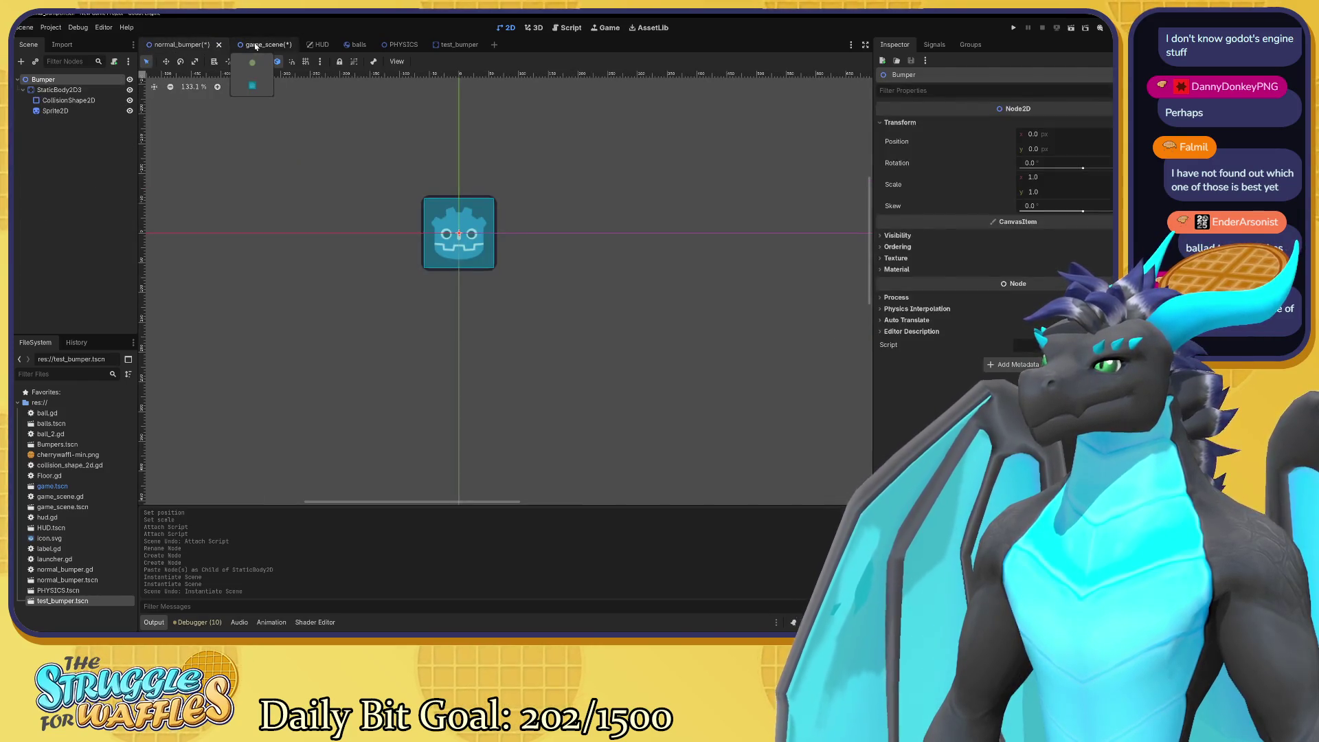
{"action": "left_click", "coordinate": [415, 220]}
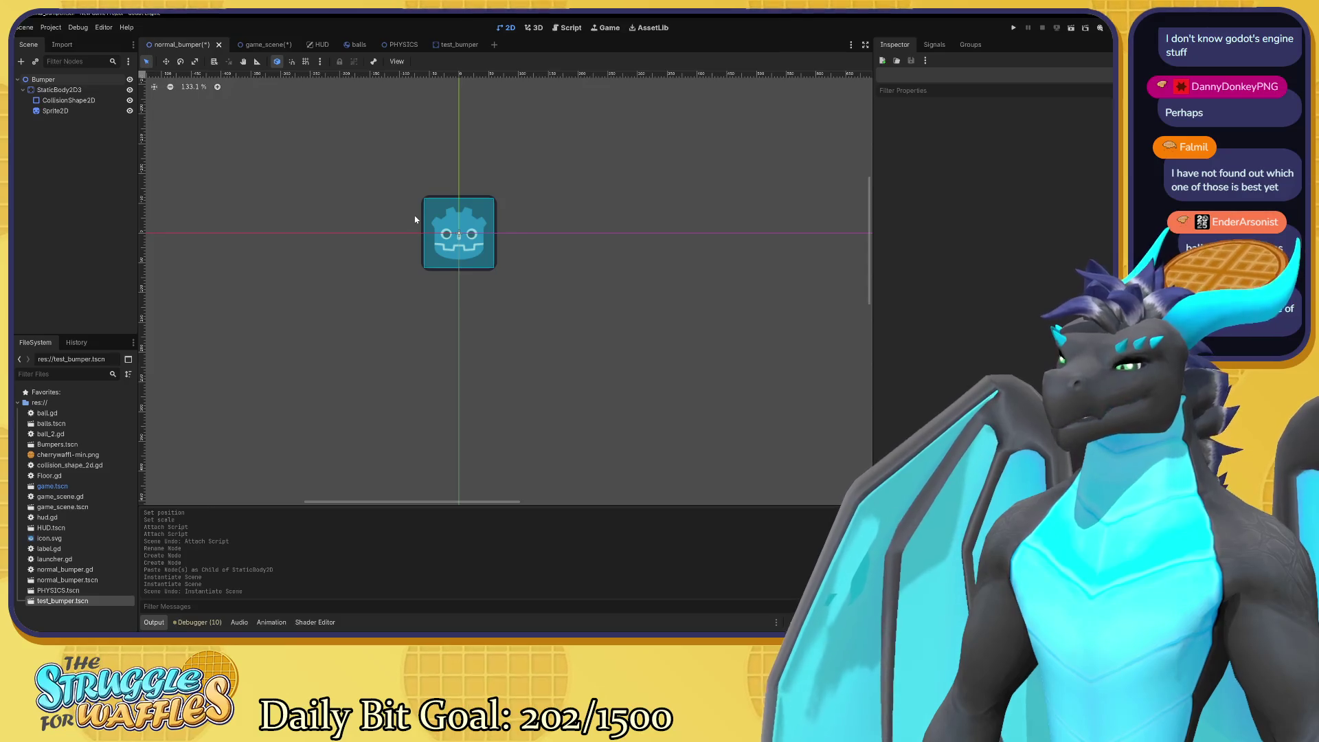
{"action": "left_click", "coordinate": [489, 222]}
{"action": "key", "text": "ctrl+s"}
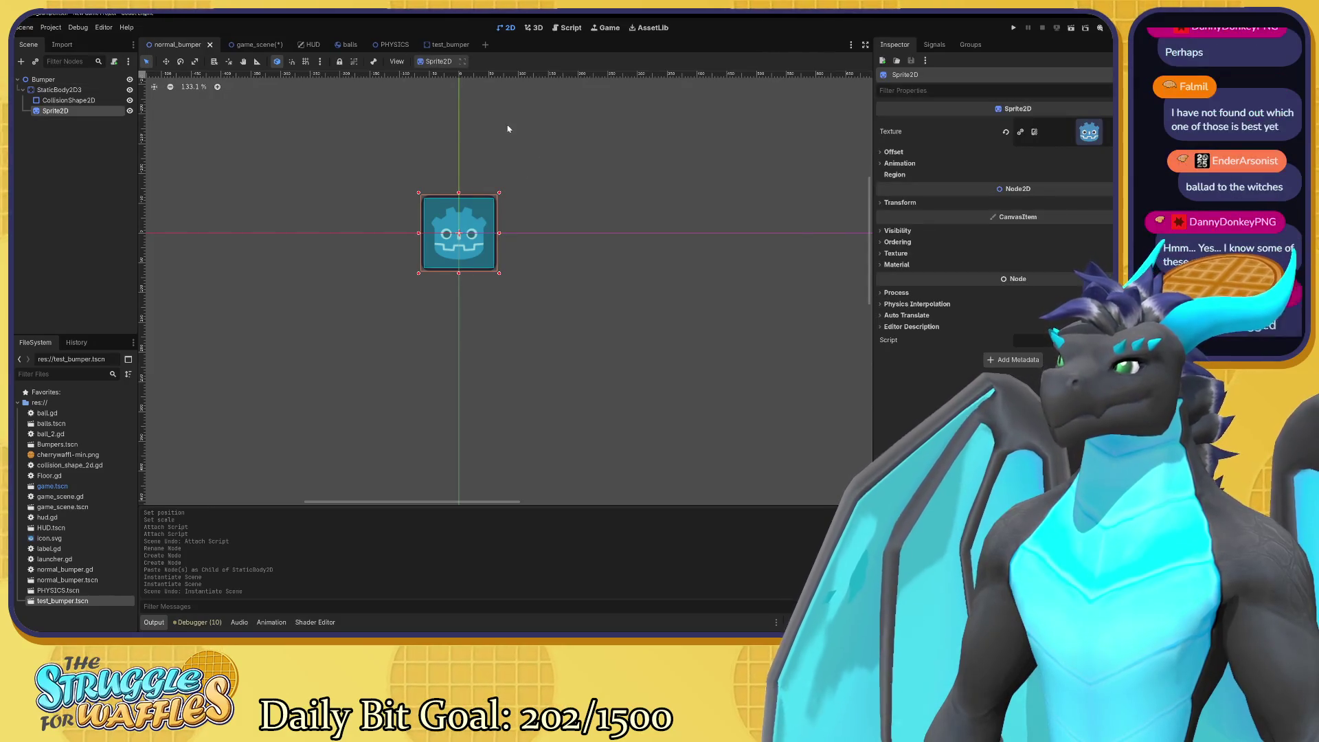
{"action": "left_click", "coordinate": [256, 45]}
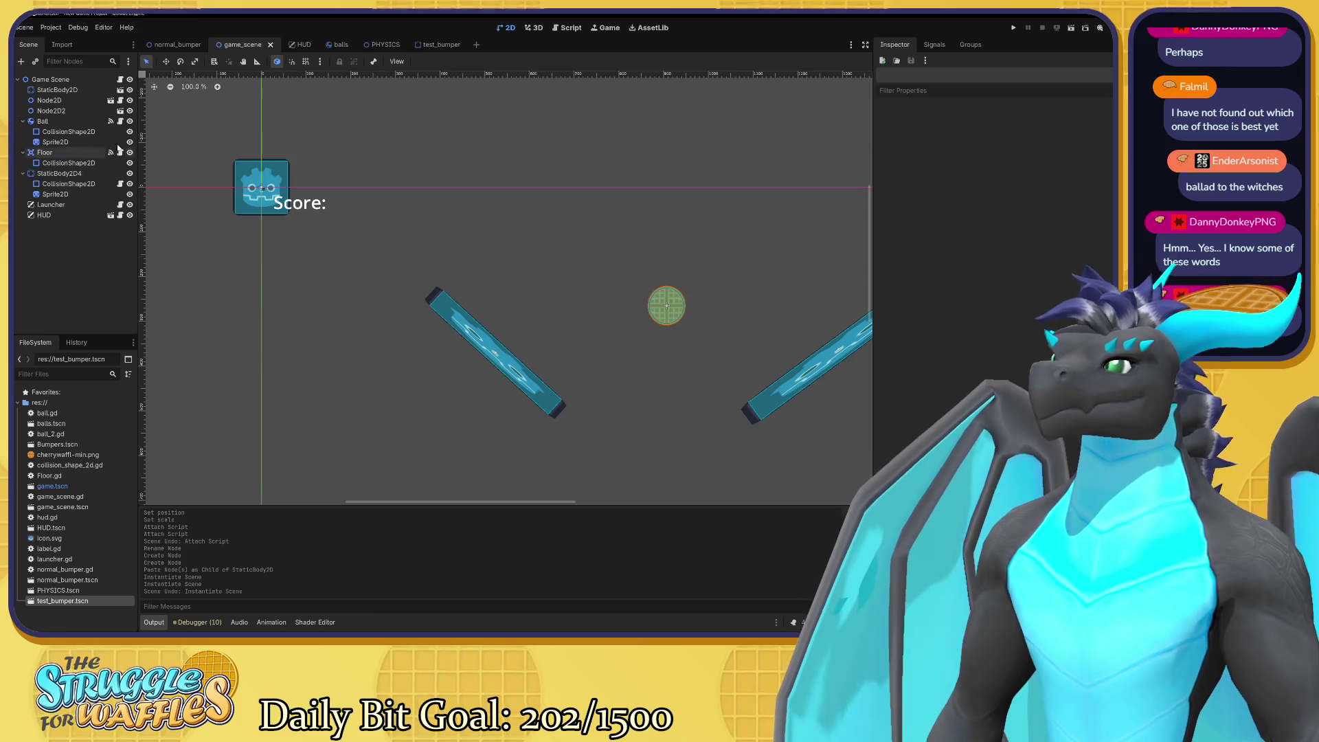
Delete the bumper StaticBody2D from game_scene.
{"action": "left_click", "coordinate": [57, 90]}
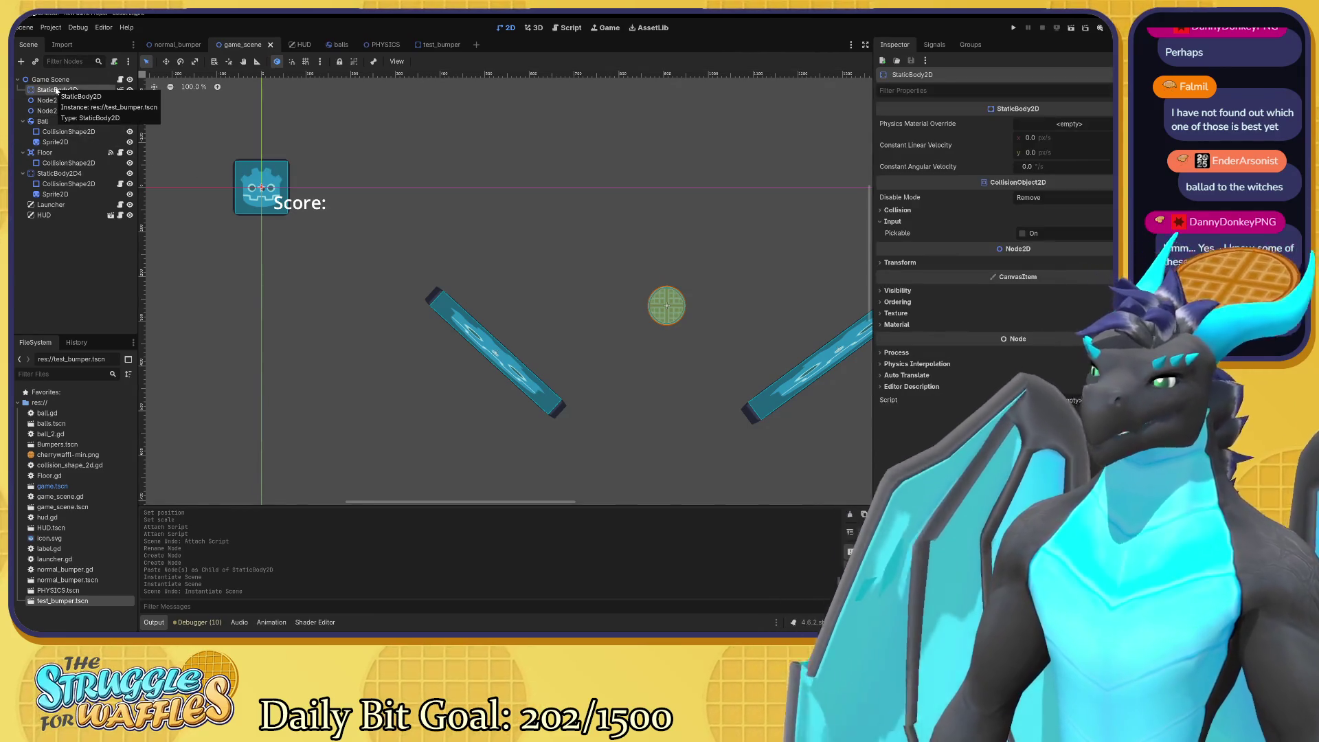
{"action": "key", "text": "Delete"}
{"action": "left_click", "coordinate": [554, 342]}
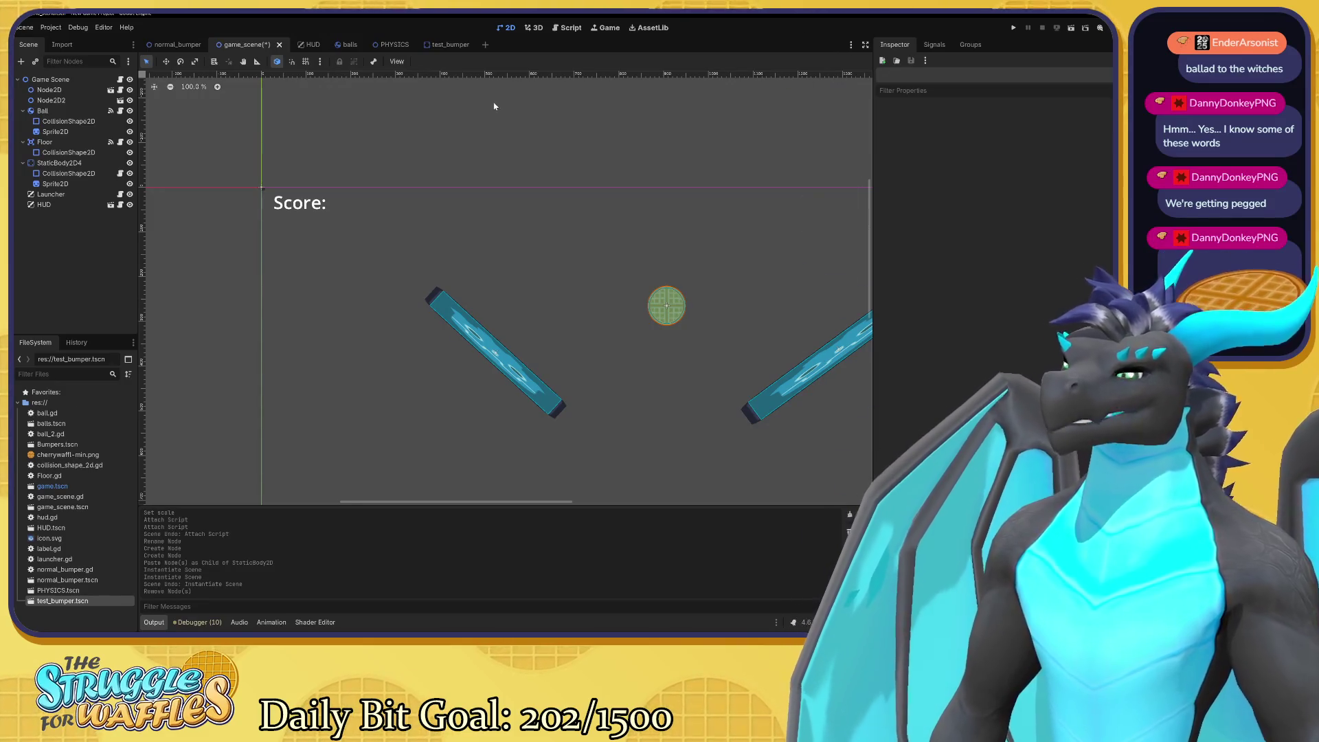
Save game_scene and pan so the flippers and floor are in view.
{"action": "key", "text": "ctrl+s"}
{"action": "mouse_move", "coordinate": [580, 177]}
{"action": "left_mouse_down"}
{"action": "mouse_move", "coordinate": [378, 120]}
{"action": "mouse_move", "coordinate": [451, 162]}
{"action": "mouse_move", "coordinate": [447, 142]}
{"action": "mouse_move", "coordinate": [509, 128]}
{"action": "left_mouse_up"}
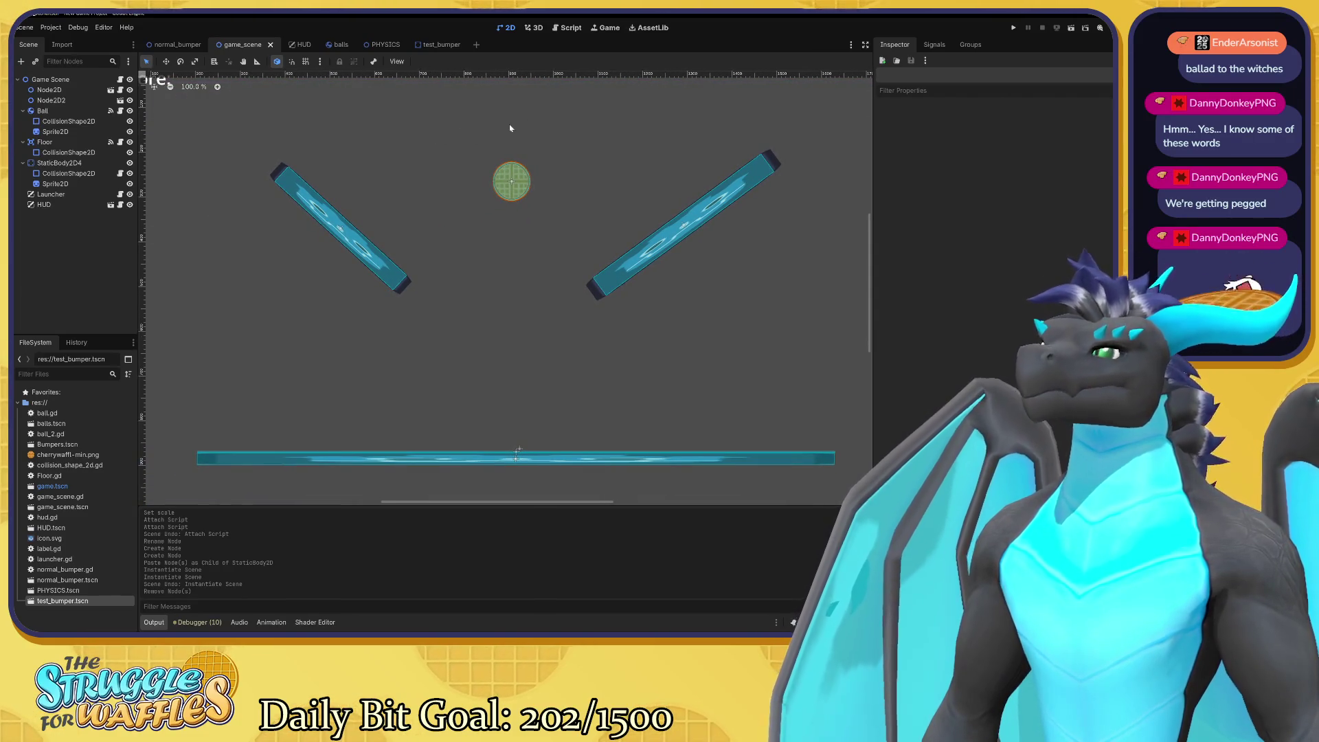
{"action": "left_click_drag", "start_coordinate": [570, 188], "coordinate": [554, 221]}
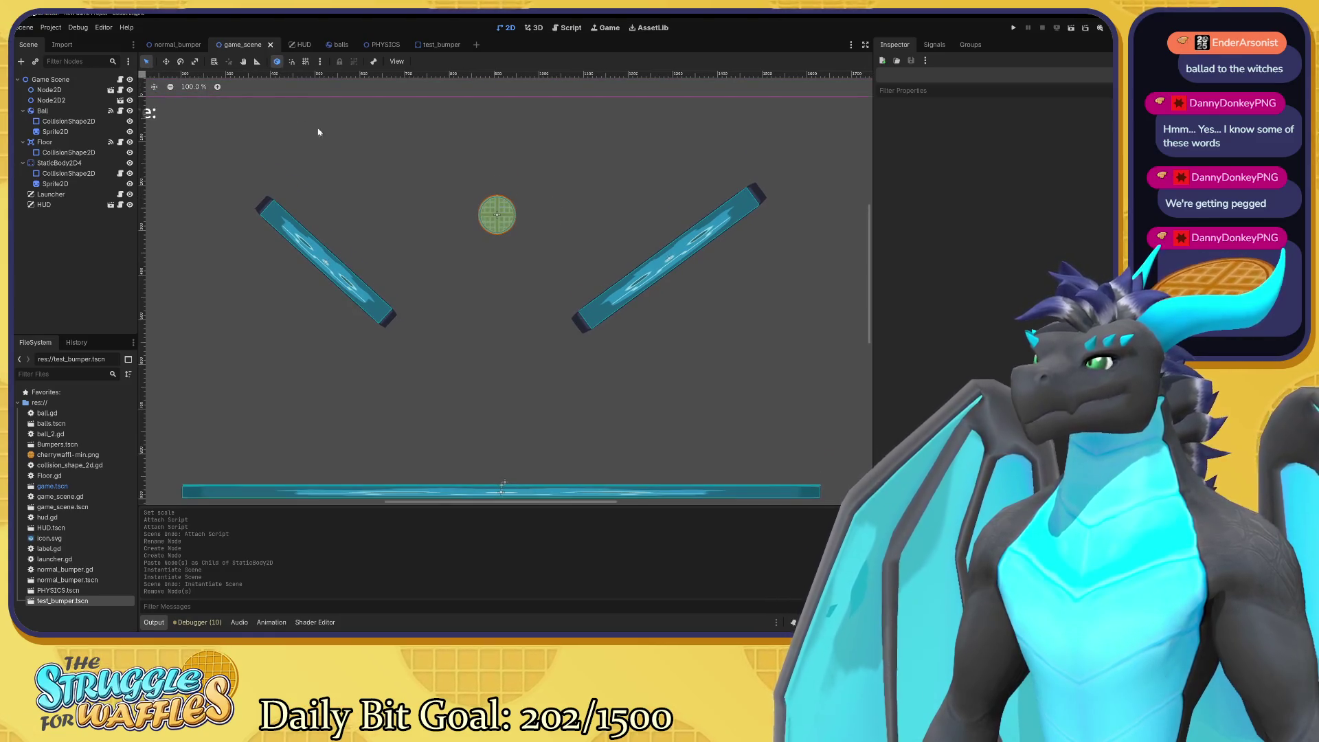
In test_bumper, replace the CollisionShape2D's rectangle with a new CircleShape2D of radius 10.0.
{"action": "left_click", "coordinate": [177, 45]}
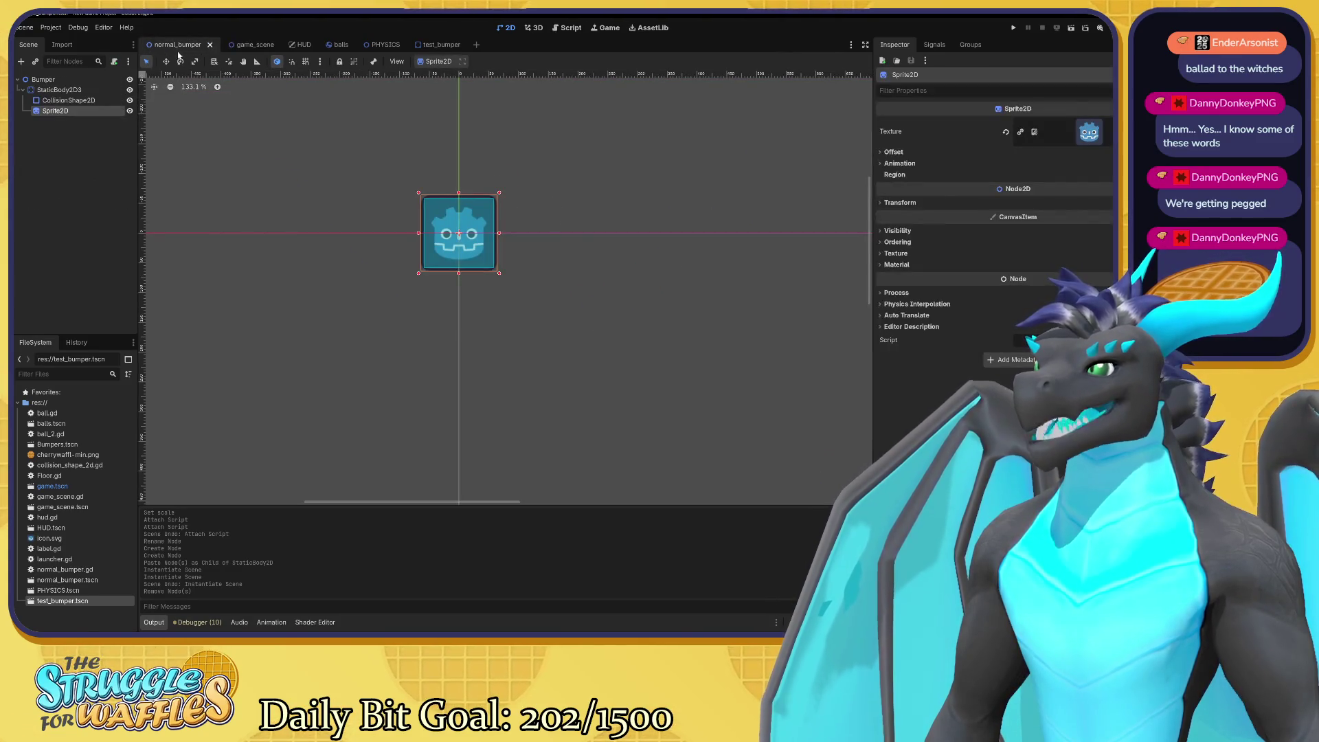
{"action": "left_click", "coordinate": [455, 46]}
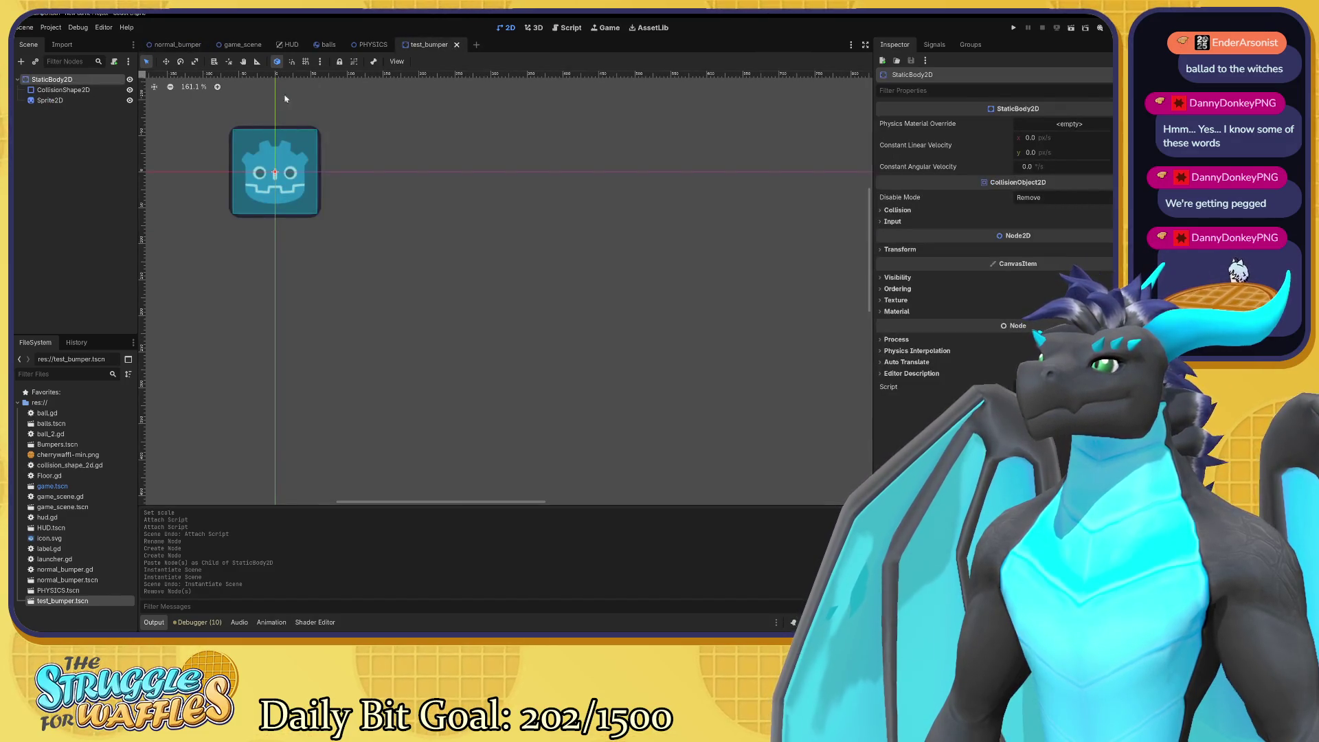
{"action": "left_click", "coordinate": [95, 90]}
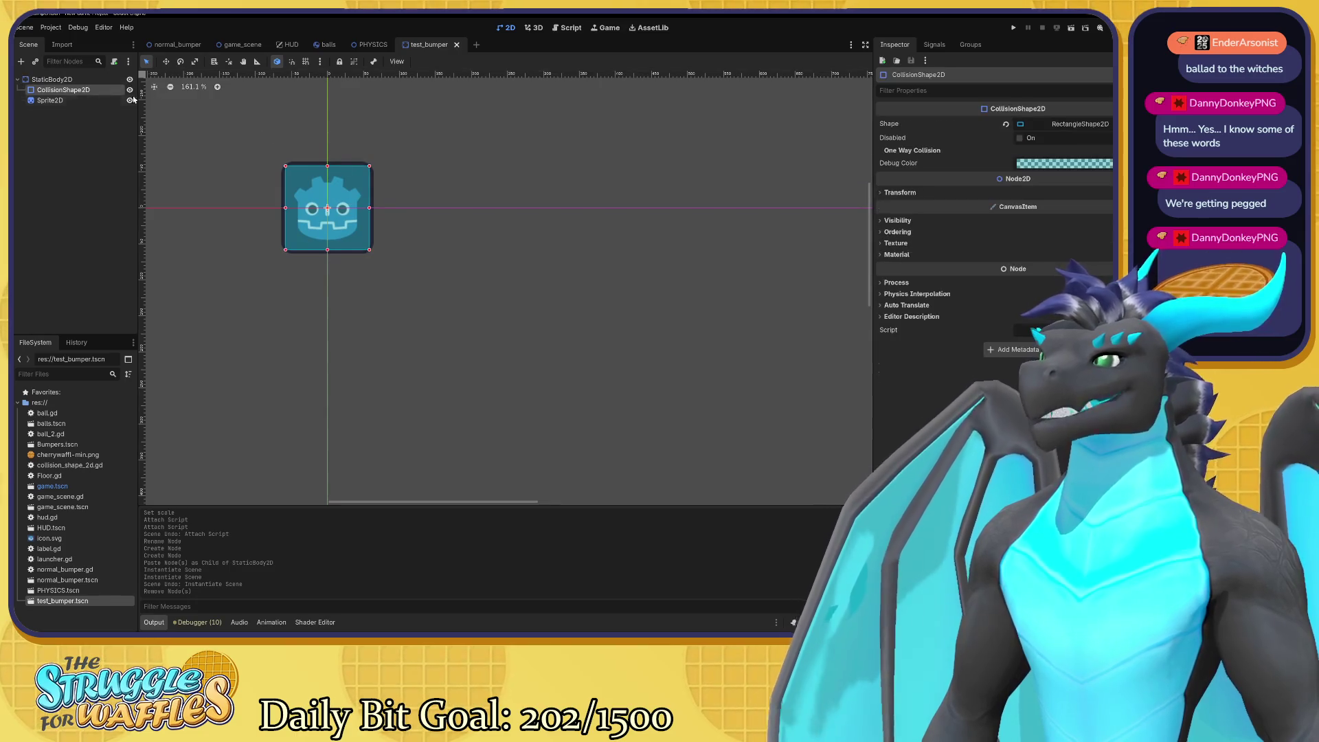
{"action": "left_click", "coordinate": [1065, 128]}
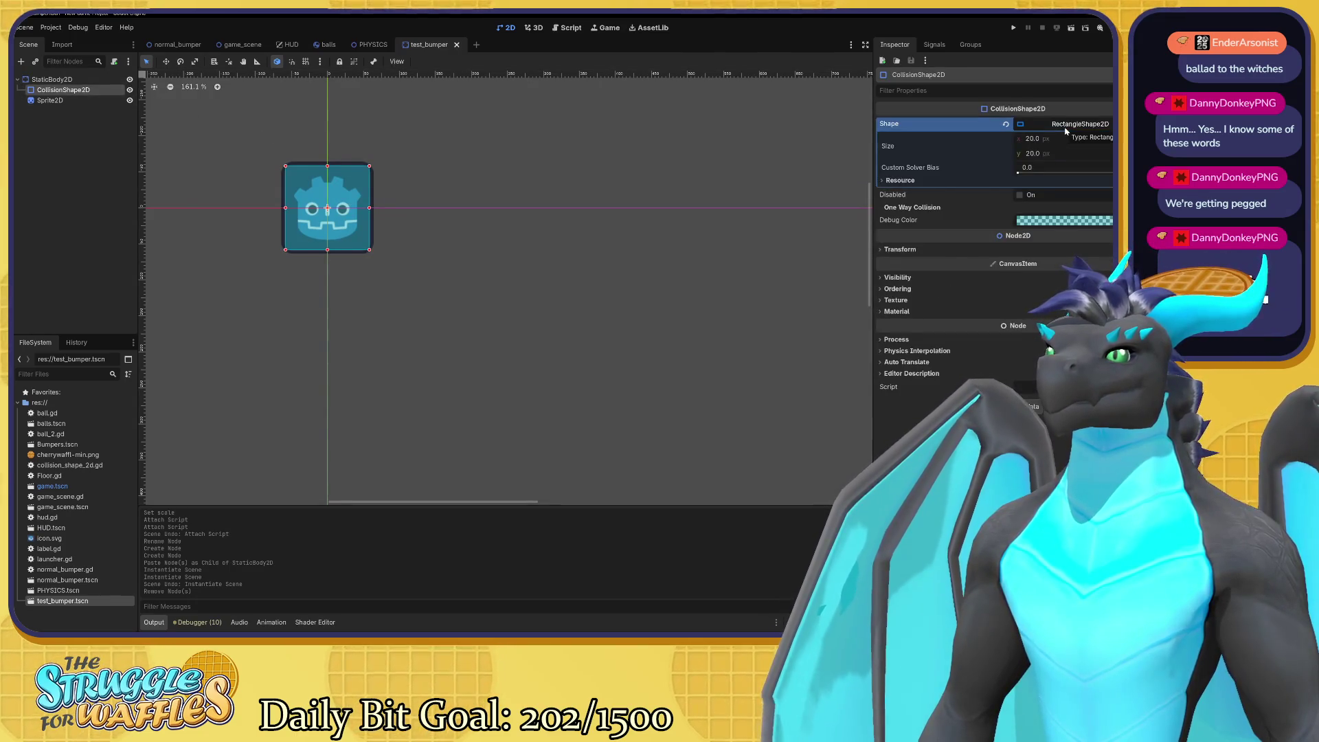
{"action": "right_click", "coordinate": [1066, 131]}
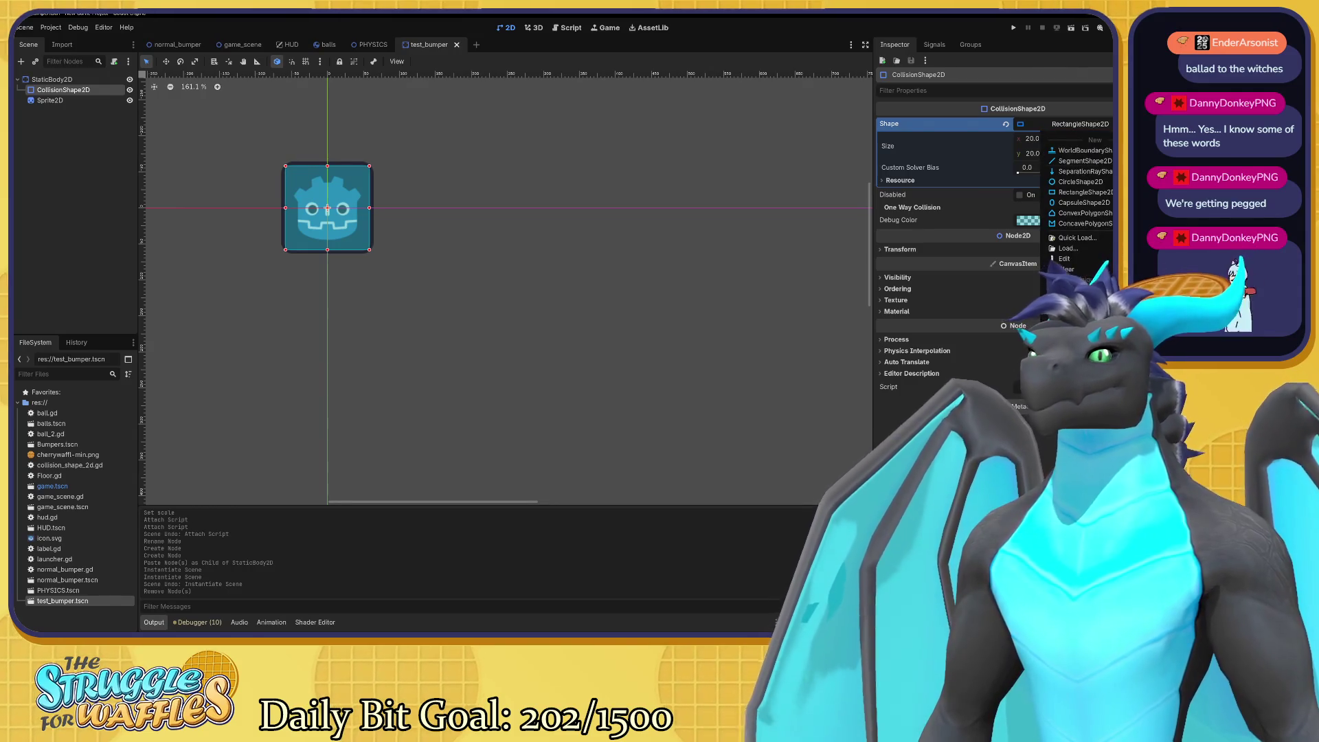
{"action": "left_click", "coordinate": [1096, 182]}
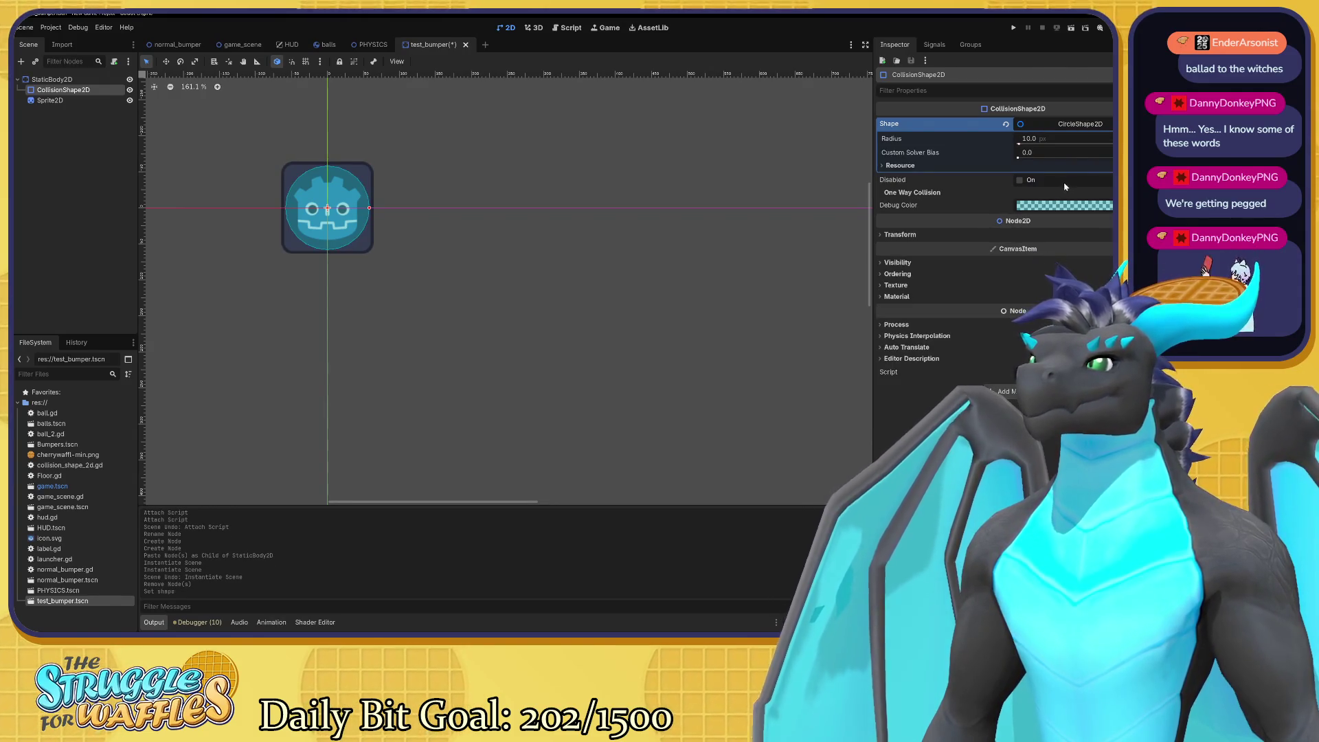
{"action": "left_click", "coordinate": [62, 101]}
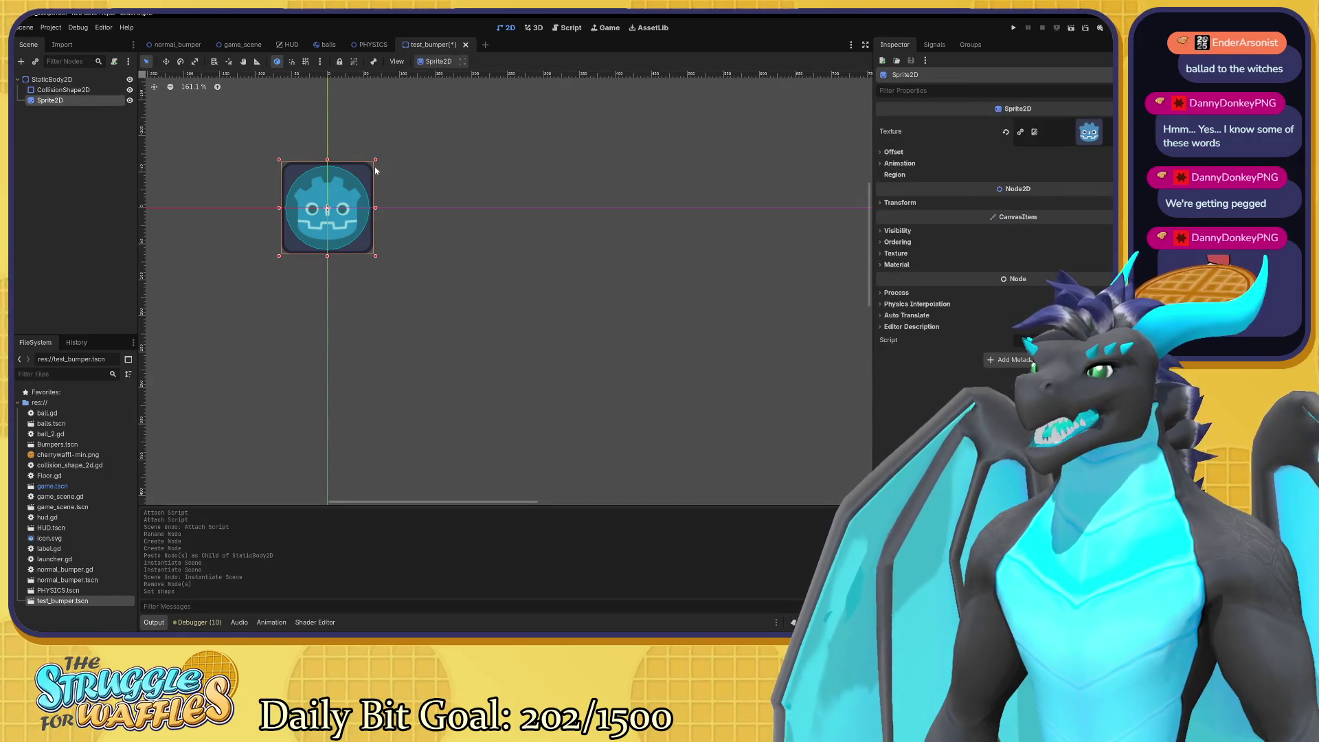
{"action": "left_click", "coordinate": [890, 152]}
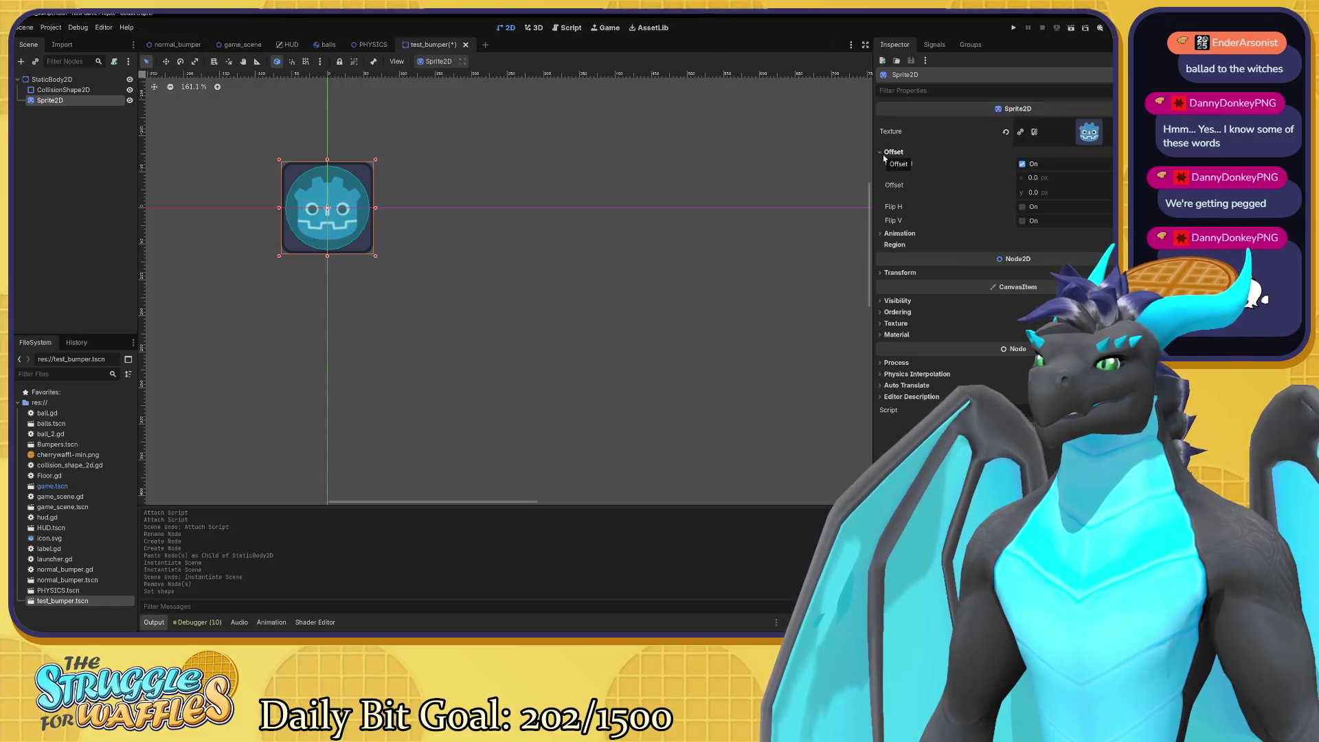
{"action": "left_click", "coordinate": [887, 152]}
{"action": "left_click", "coordinate": [885, 165]}
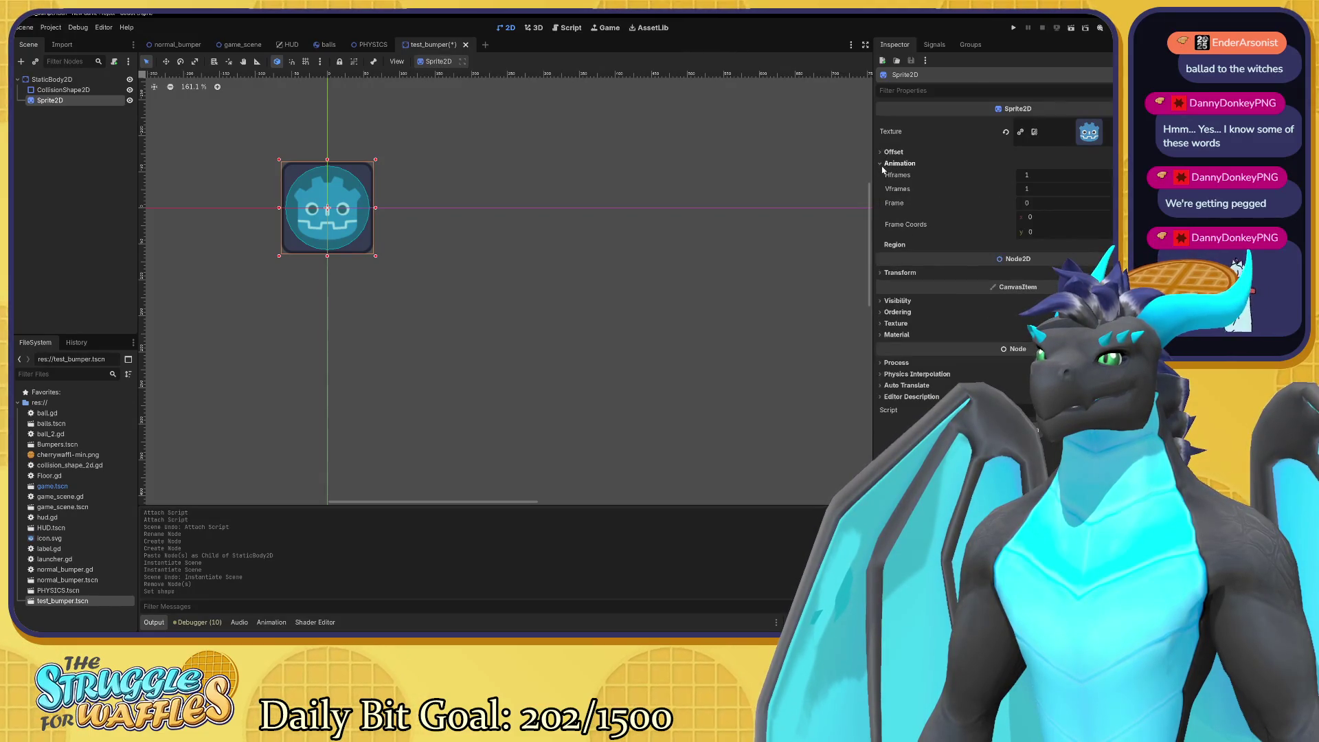
{"action": "left_click", "coordinate": [885, 164]}
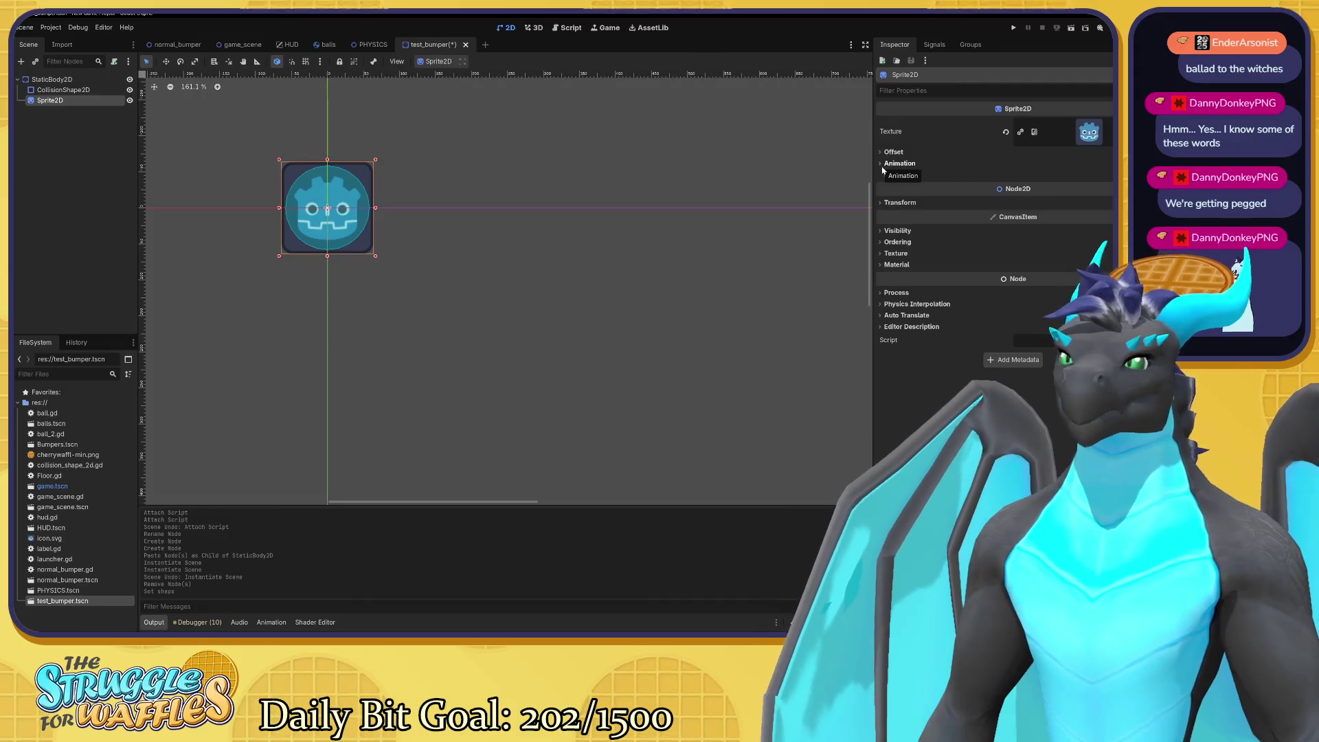
{"action": "left_click", "coordinate": [889, 201]}
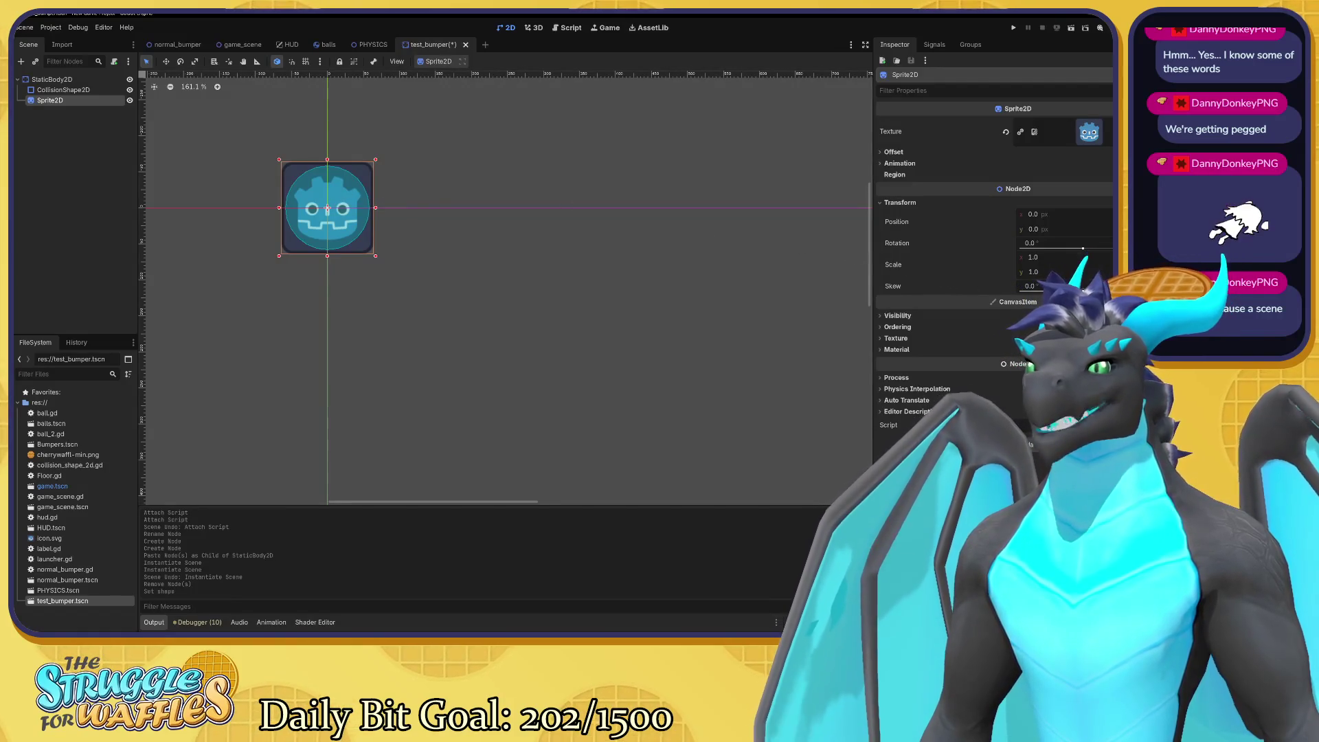
{"action": "mouse_move", "coordinate": [1034, 286]}
{"action": "left_mouse_down"}
{"action": "mouse_move", "coordinate": [1010, 286]}
{"action": "mouse_move", "coordinate": [1027, 286]}
{"action": "left_mouse_up"}
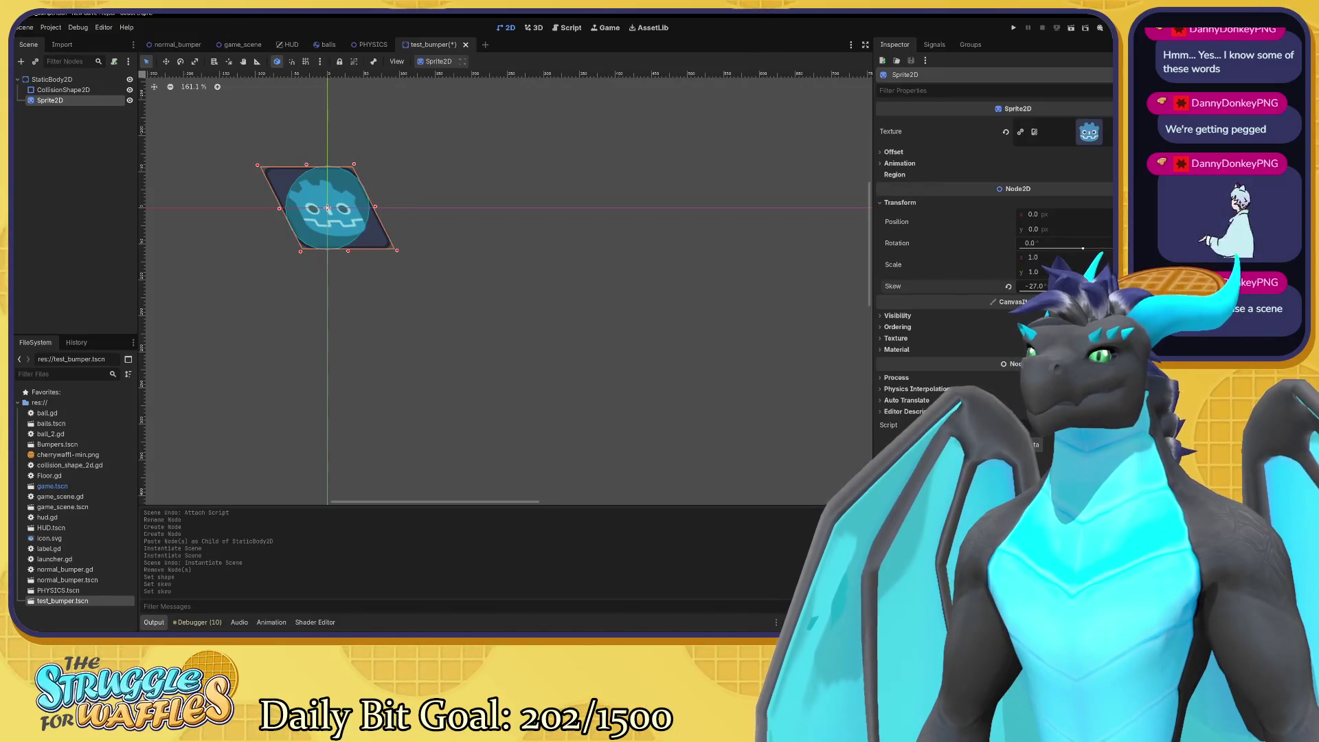
{"action": "key", "text": "ctrl+z"}
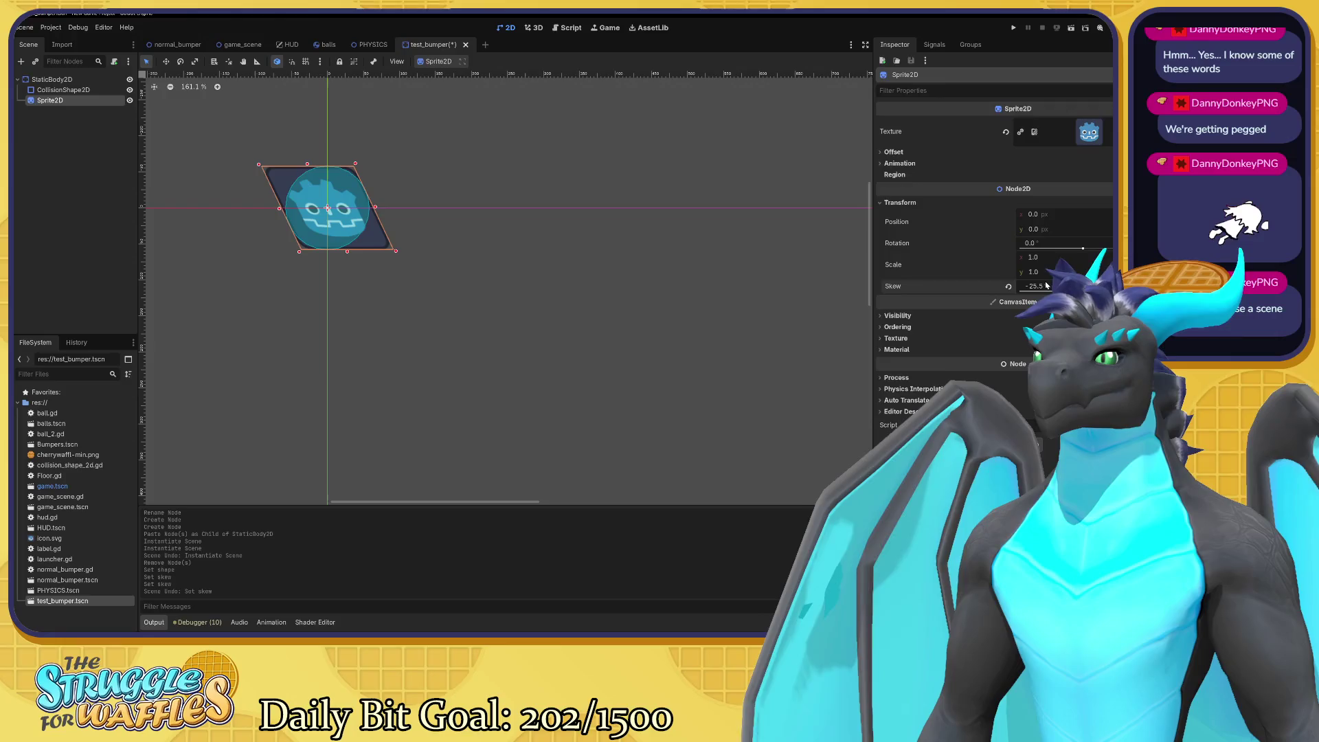
{"action": "key", "text": "ctrl+z"}
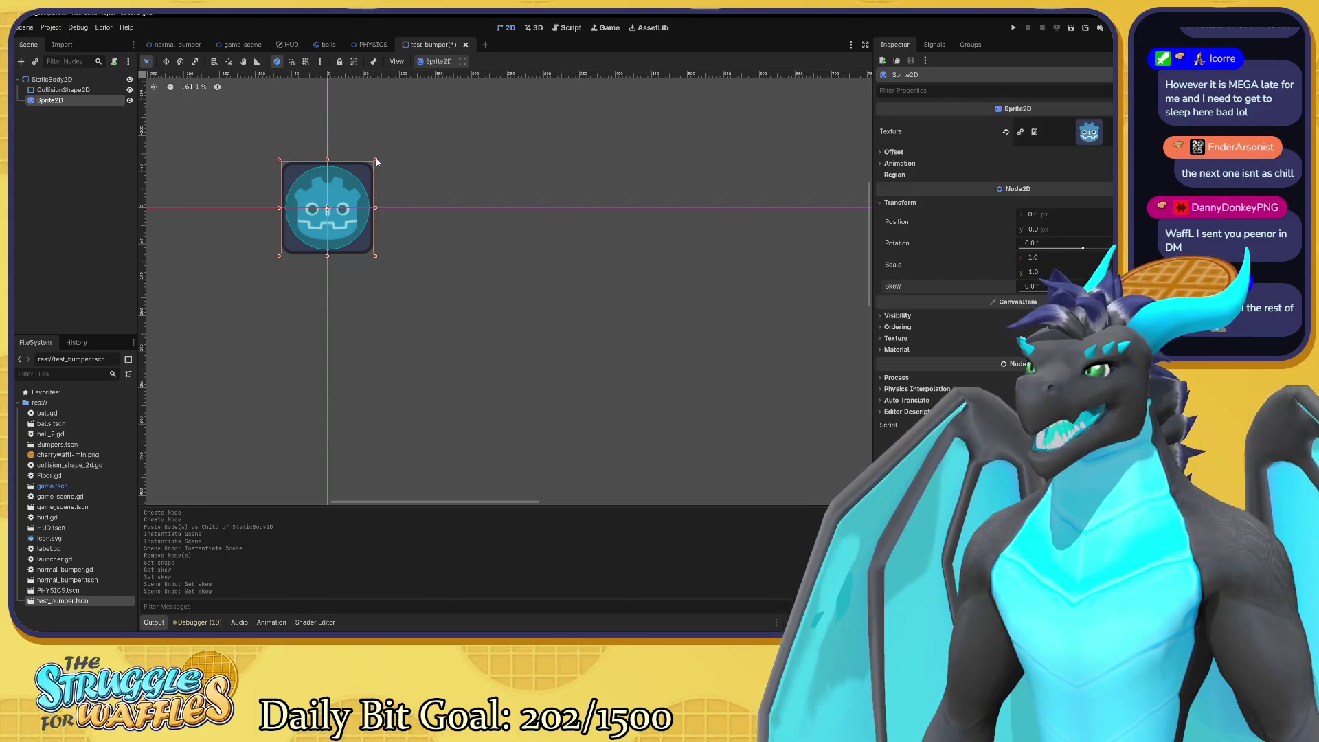
Scale the bumper Sprite2D to 0.955 on both axes and save test_bumper.
{"action": "left_click_drag", "start_coordinate": [377, 161], "coordinate": [372, 162]}
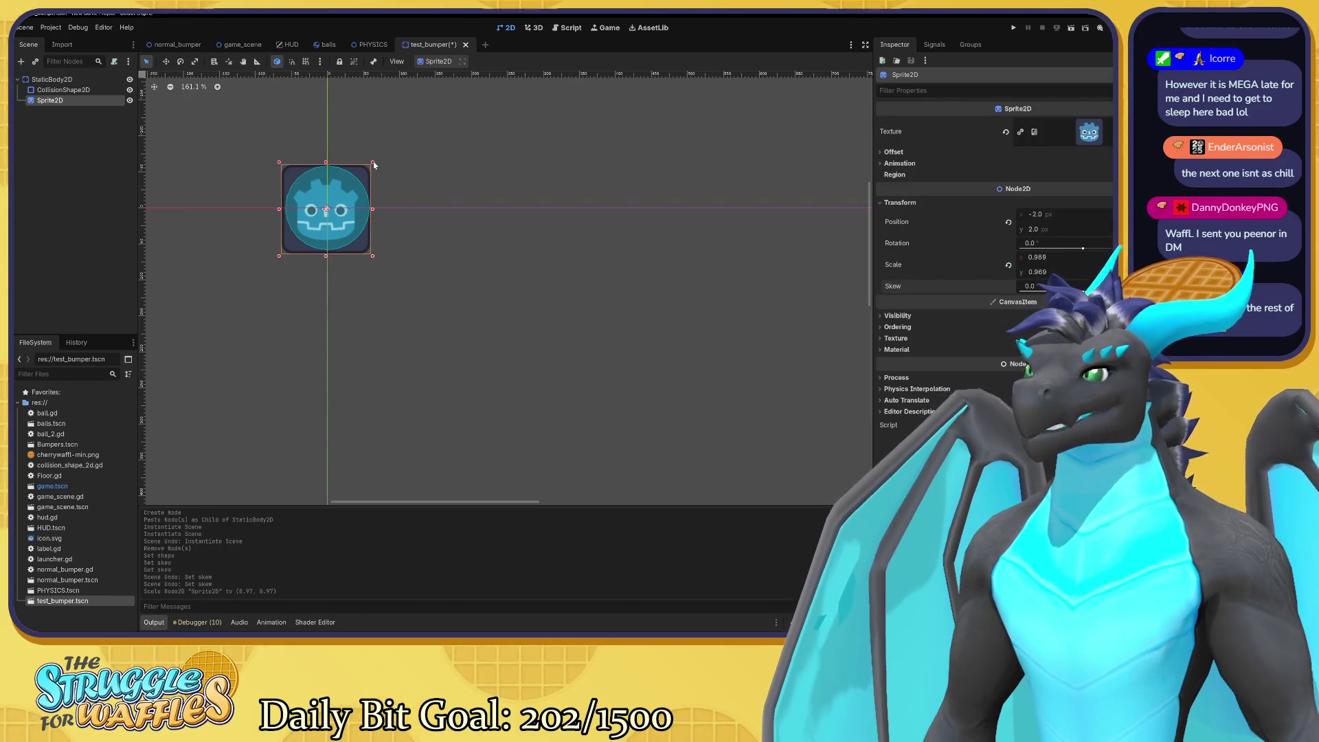
{"action": "key", "text": "ctrl+z"}
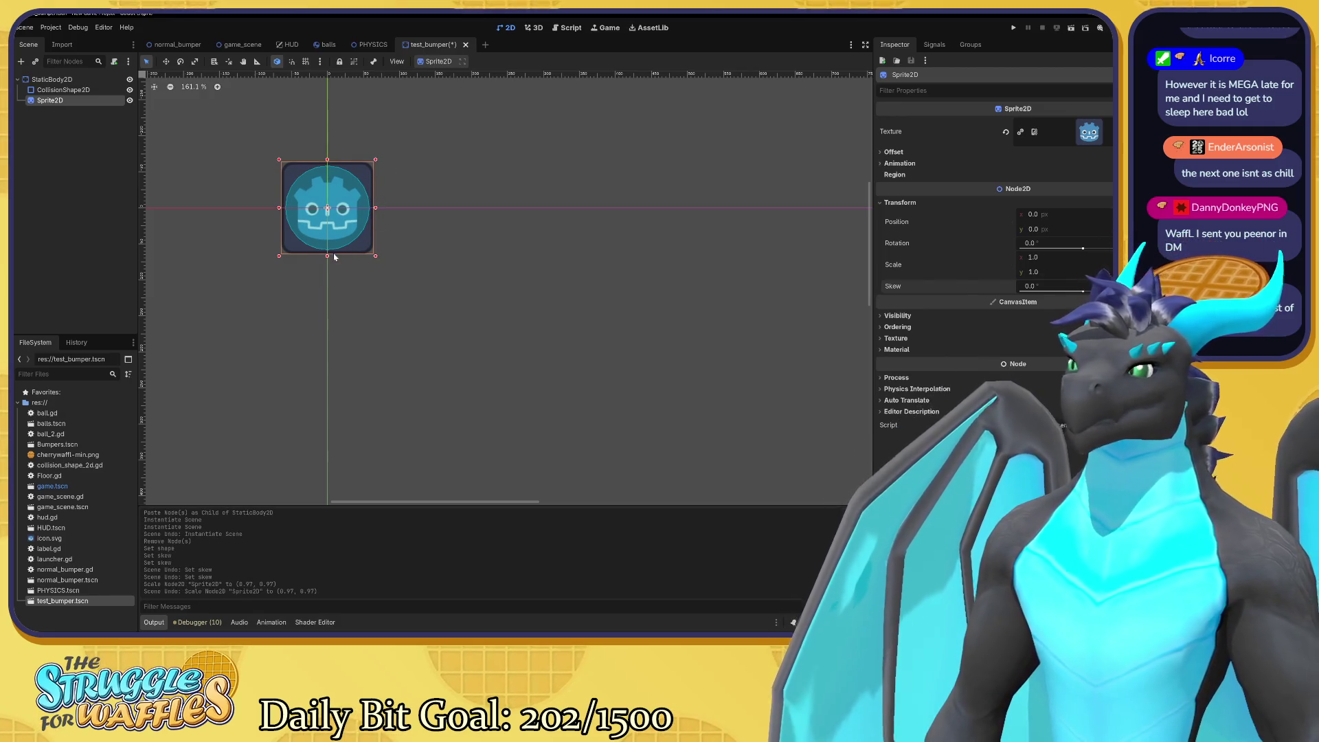
{"action": "left_click_drag", "start_coordinate": [374, 259], "coordinate": [376, 269]}
{"action": "key", "text": "ctrl+z"}
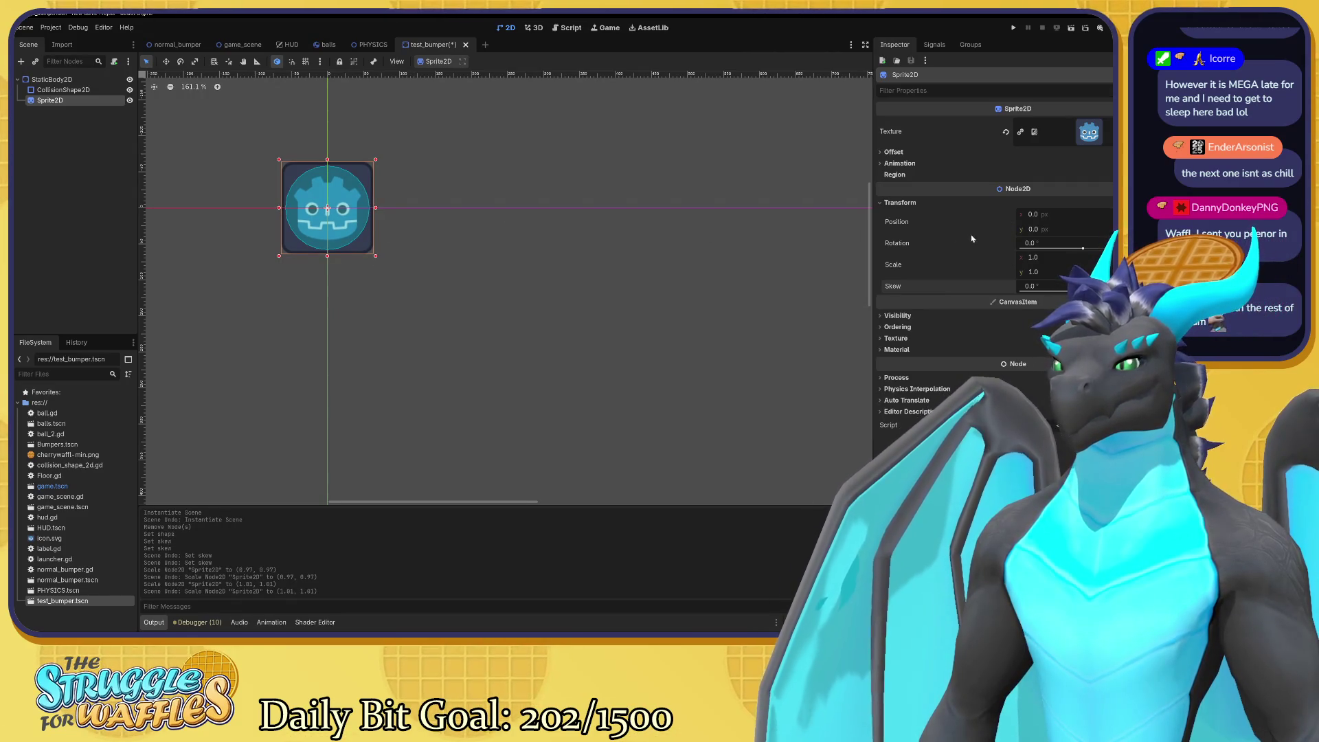
{"action": "mouse_move", "coordinate": [1042, 256]}
{"action": "left_mouse_down"}
{"action": "mouse_move", "coordinate": [1009, 255]}
{"action": "mouse_move", "coordinate": [1026, 256]}
{"action": "left_mouse_up"}
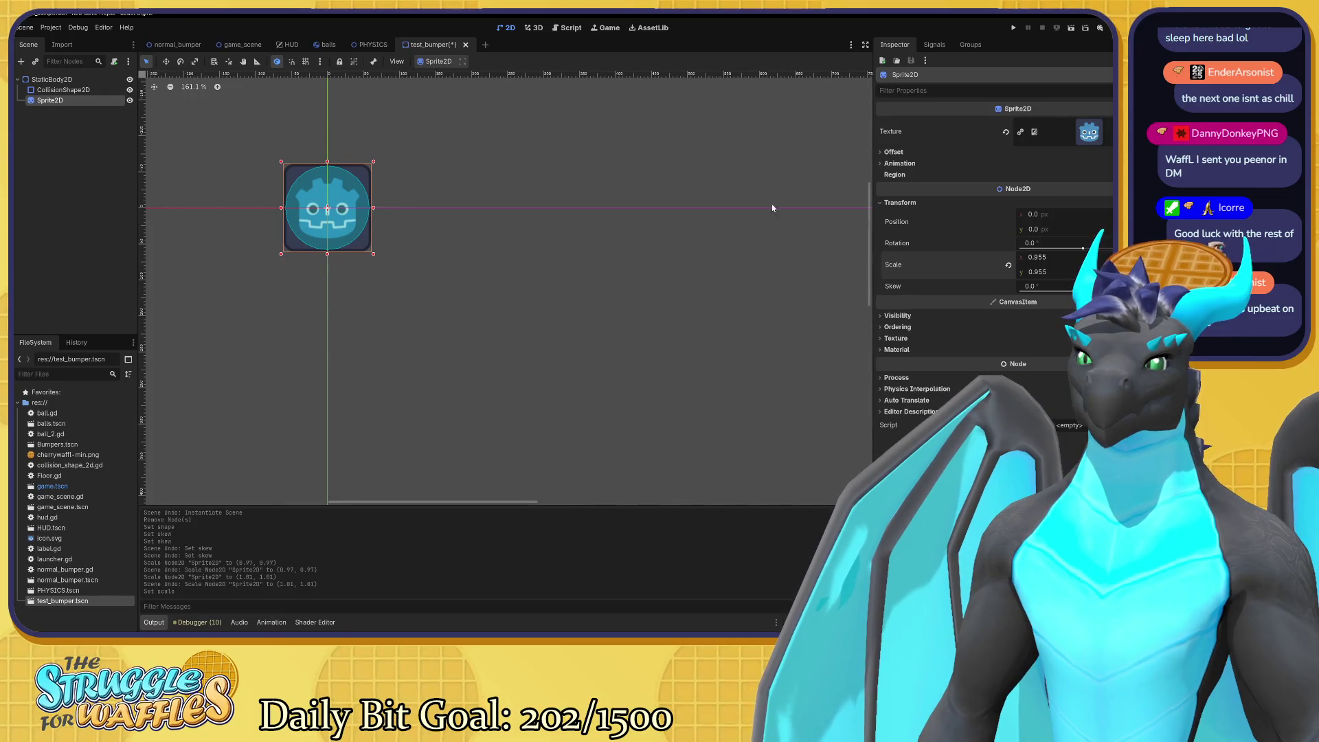
{"action": "left_click", "coordinate": [541, 173]}
{"action": "key", "text": "ctrl+s"}
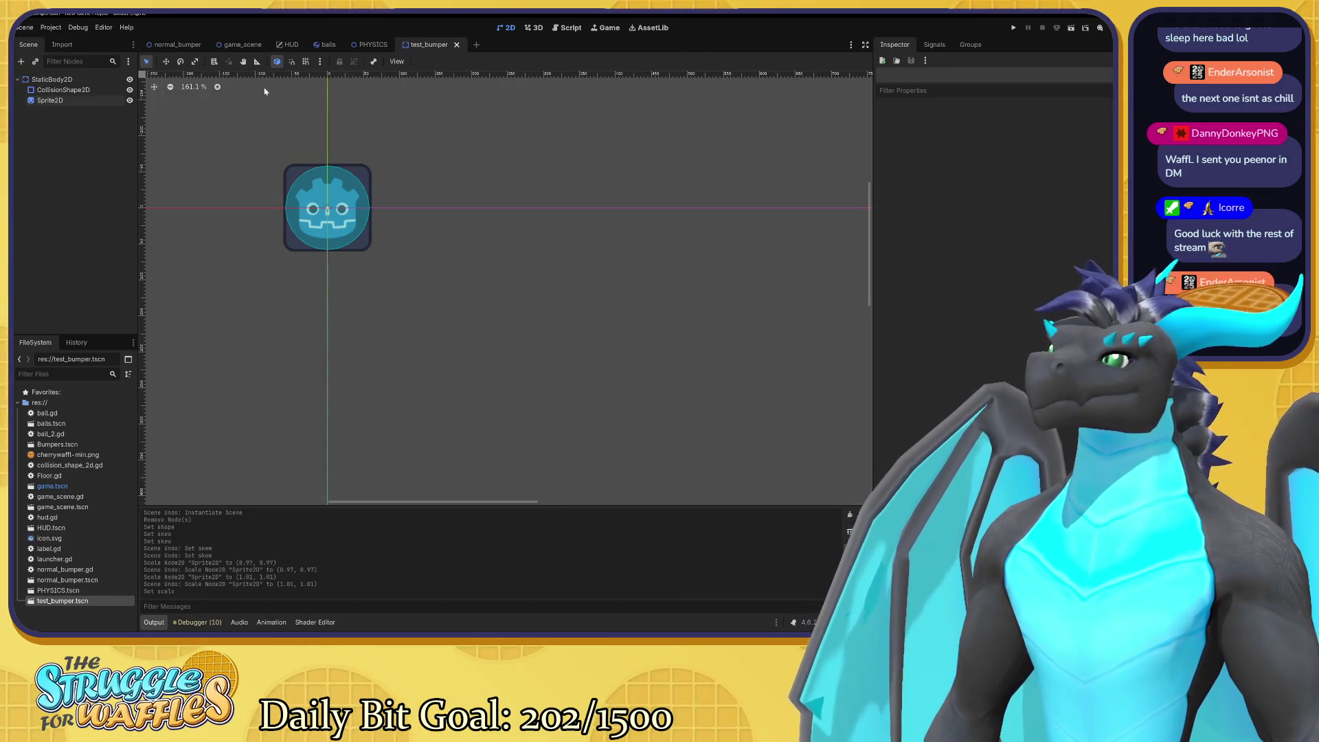
Save the bumper scene as circle_bumper.tscn and place its tab beside normal_bumper.
{"action": "left_click", "coordinate": [27, 28]}
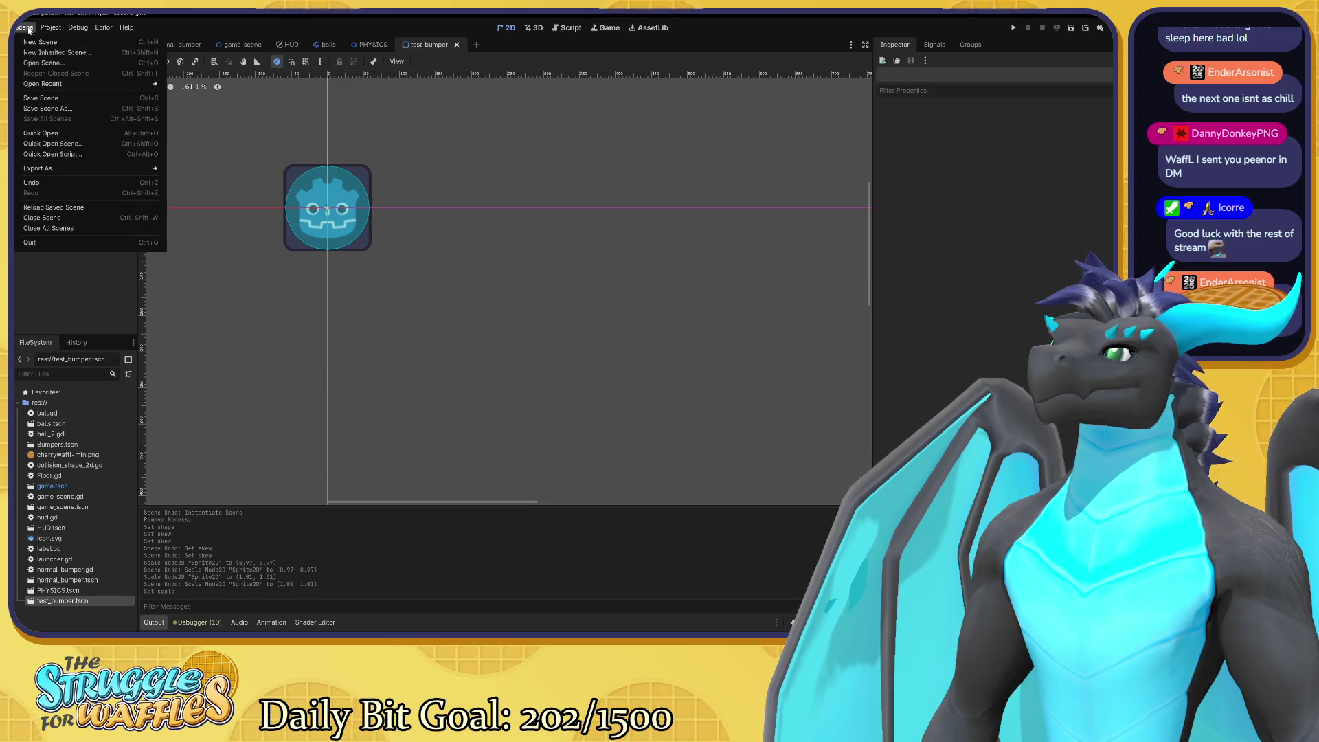
{"action": "left_click", "coordinate": [81, 110]}
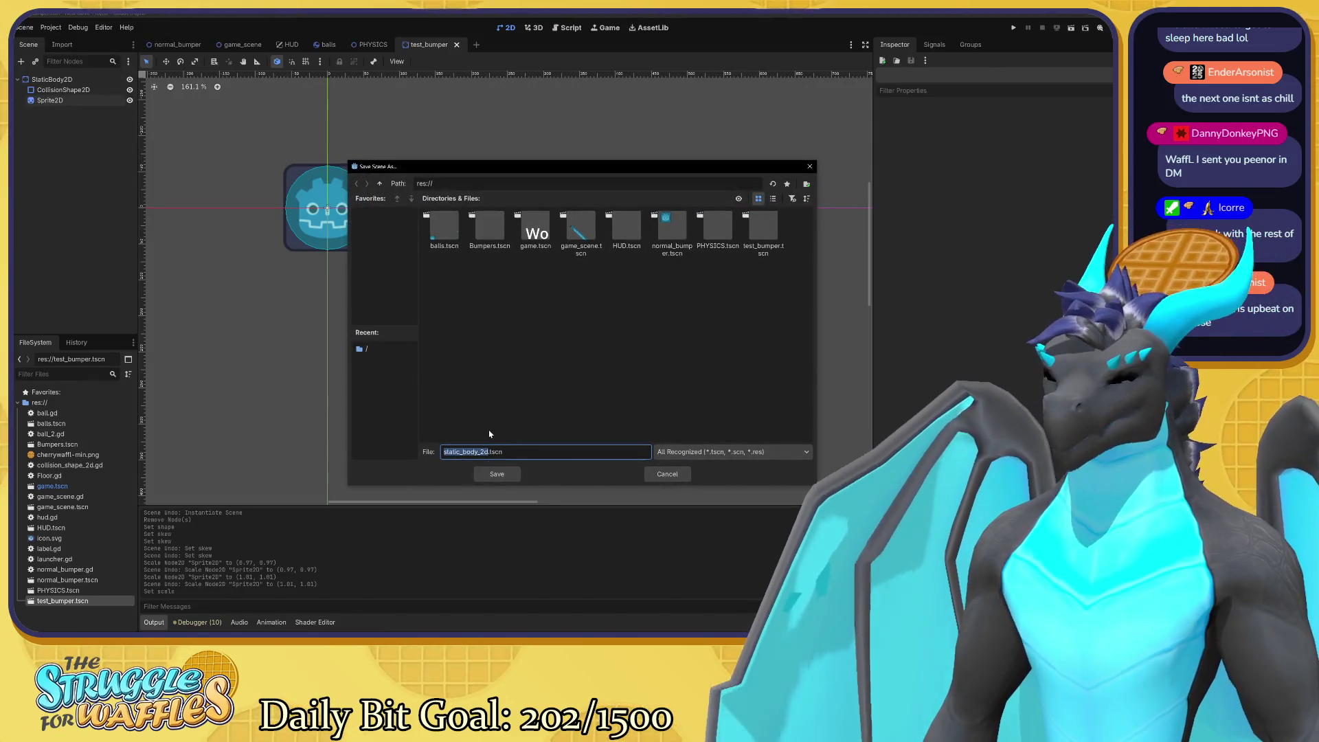
{"action": "type", "text": "Circle"}
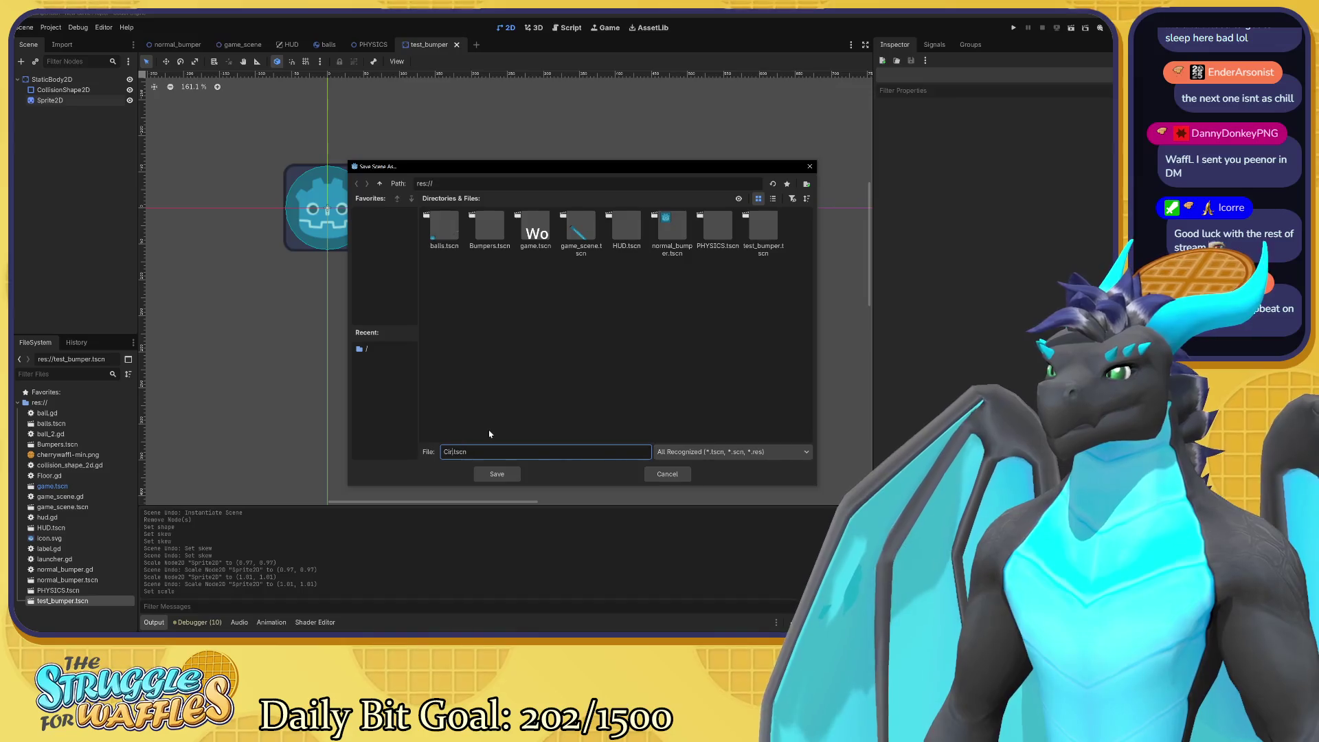
{"action": "type", "text": "_"}
{"action": "key", "text": "BackSpace"}
{"action": "key", "text": "BackSpace"}
{"action": "key", "text": "BackSpace"}
{"action": "type", "text": "ircle_"}
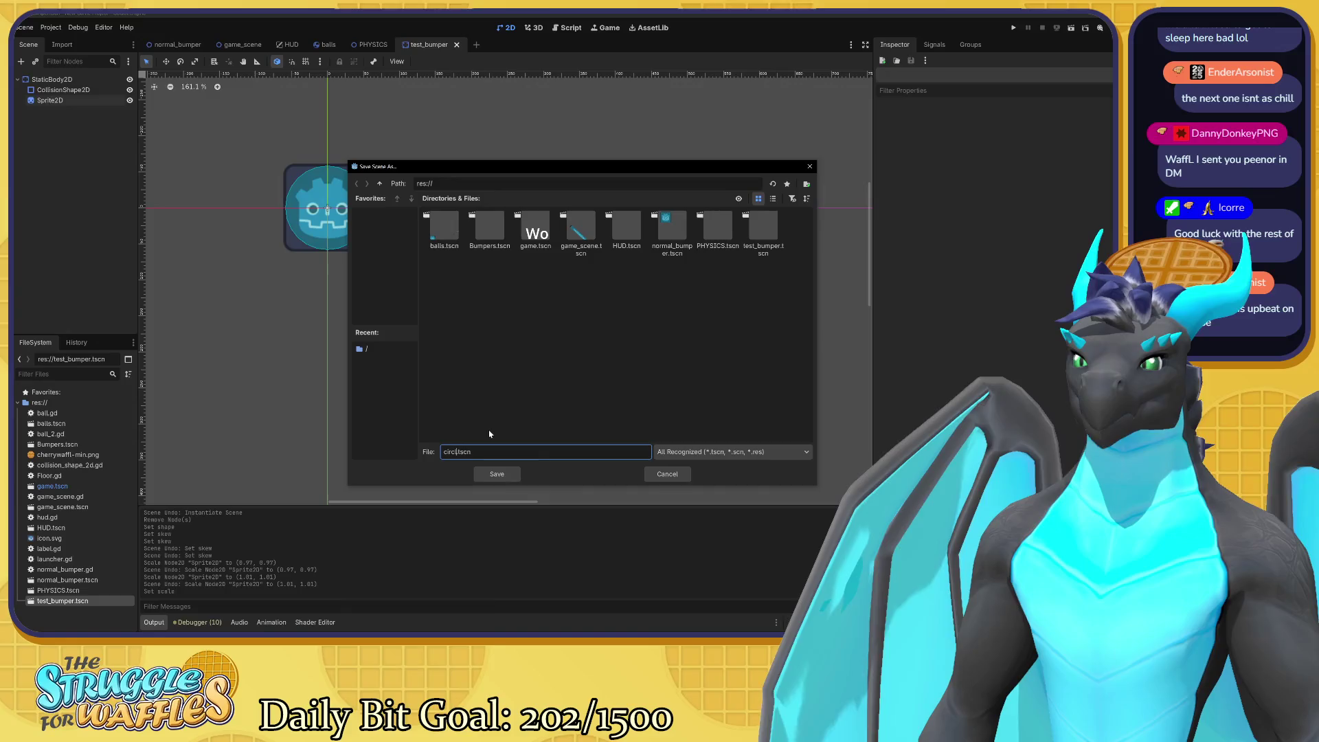
{"action": "type", "text": "bumper"}
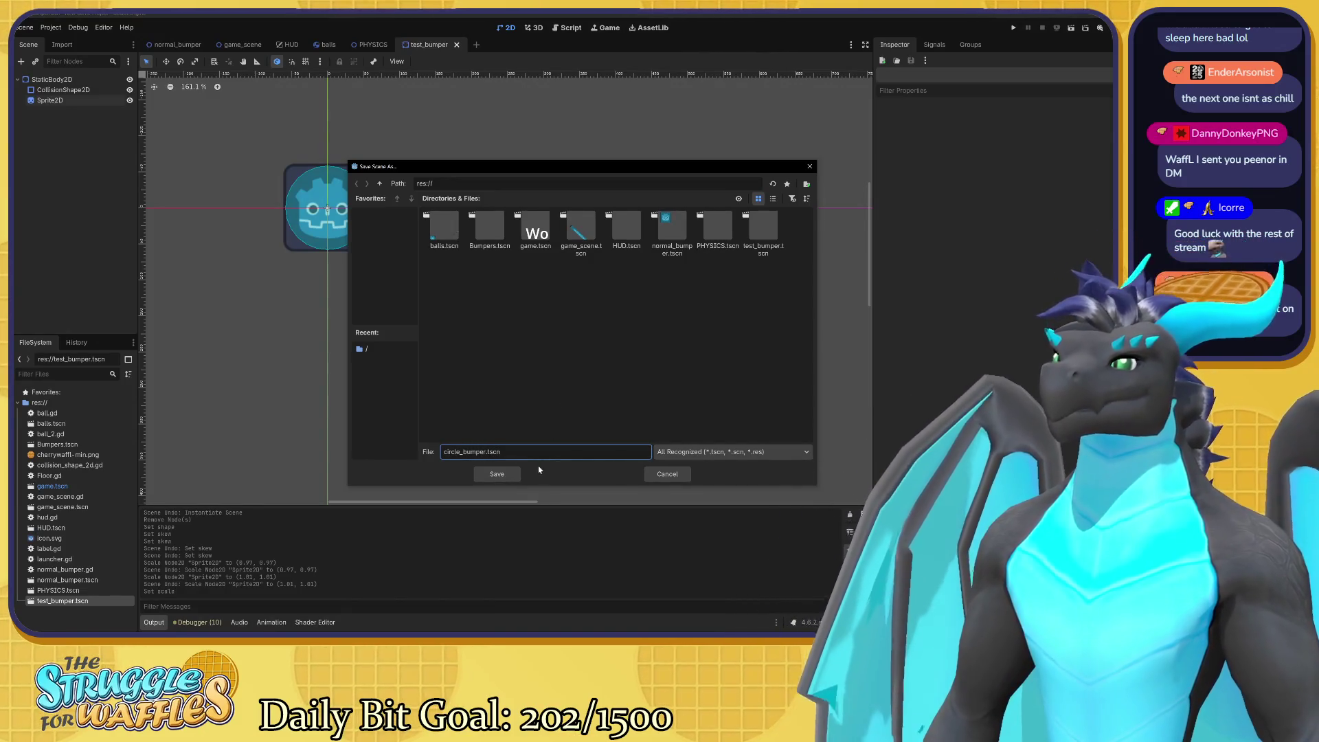
{"action": "left_click", "coordinate": [508, 474]}
{"action": "left_click_drag", "start_coordinate": [425, 48], "coordinate": [209, 50]}
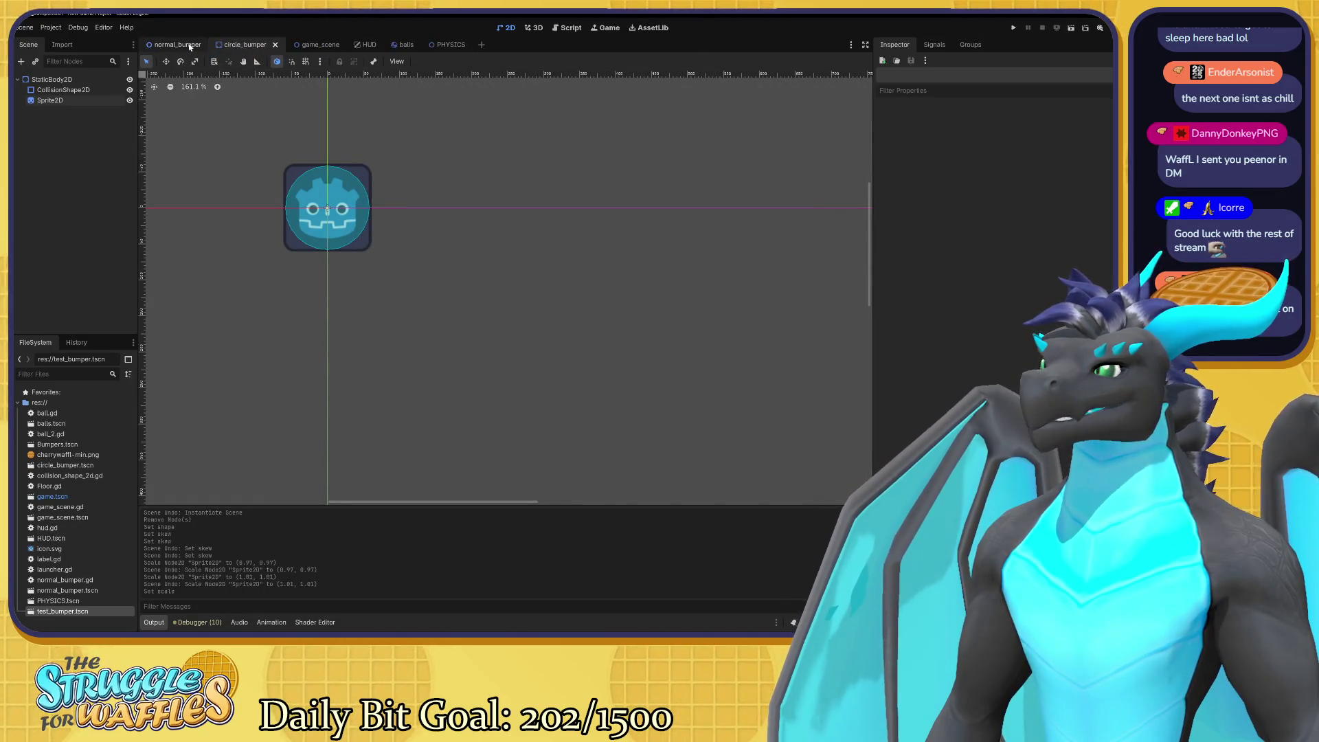
Look over normal_bumper and circle_bumper, then select game_scene's first bumper Node2D.
{"action": "left_click", "coordinate": [172, 45]}
{"action": "left_click", "coordinate": [251, 44]}
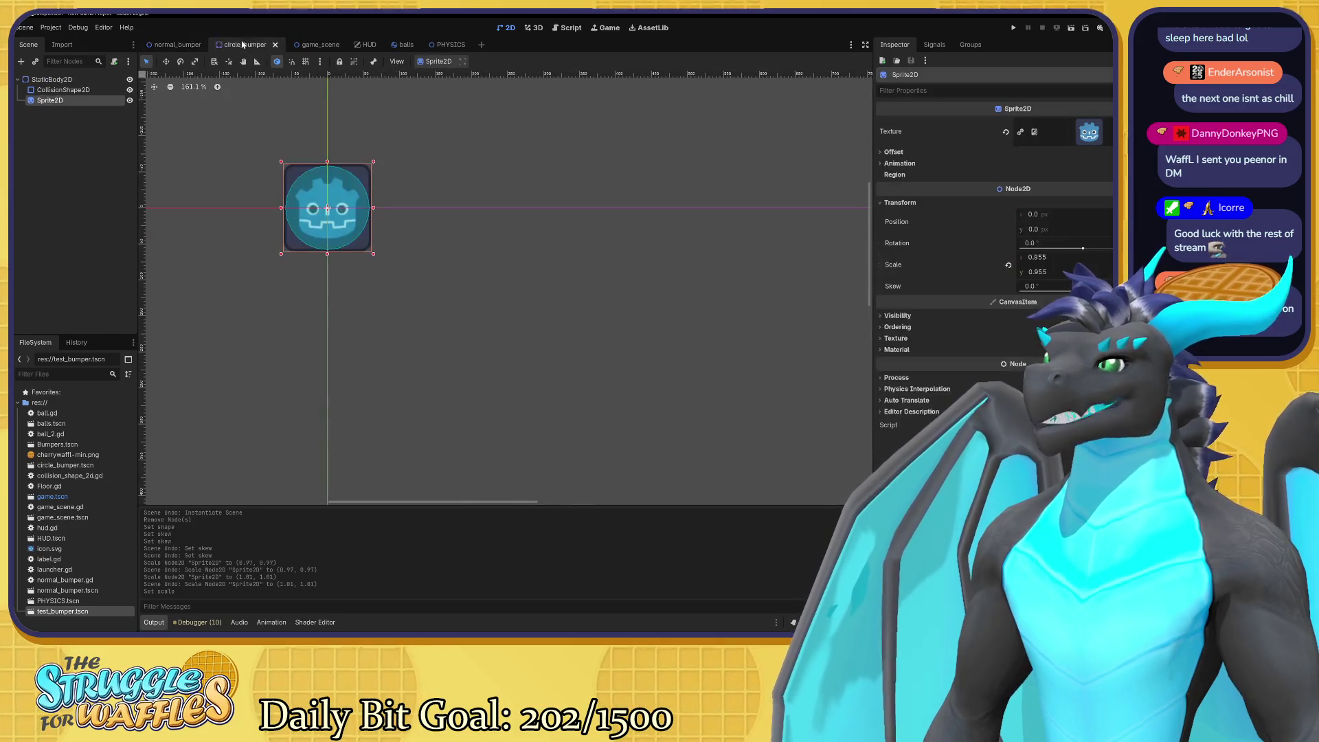
{"action": "left_click", "coordinate": [319, 46]}
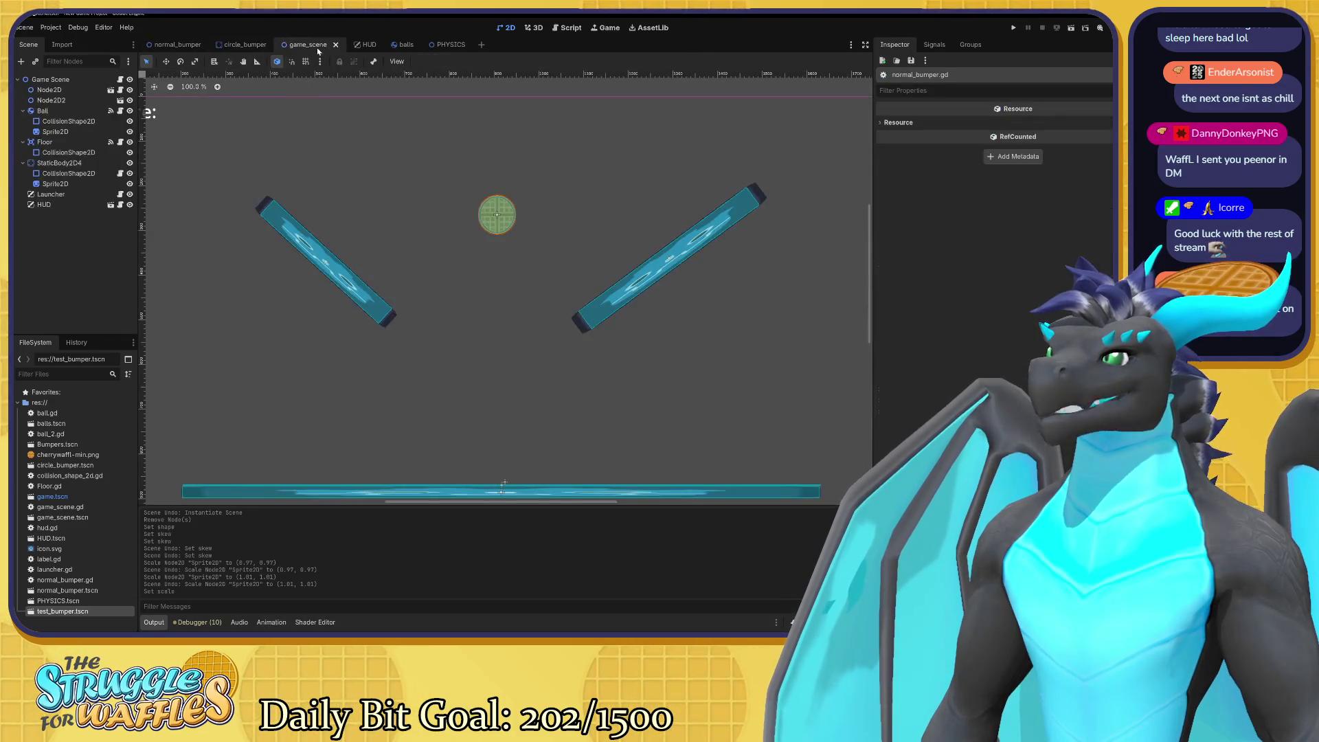
{"action": "left_click", "coordinate": [61, 92]}
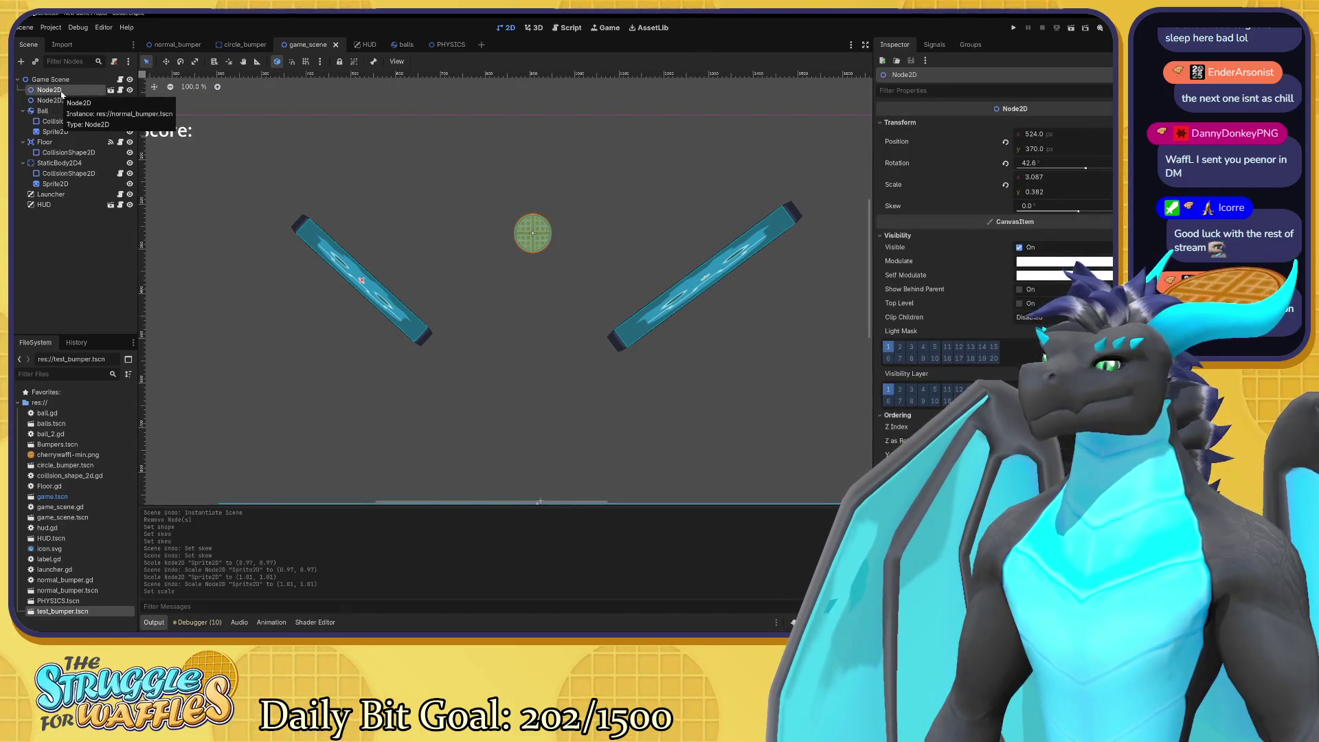
Rename the bumper instances Node2D and Node2D2 to BumperL and BumperR.
{"action": "double_click", "coordinate": [61, 93]}
{"action": "type", "text": "B"}
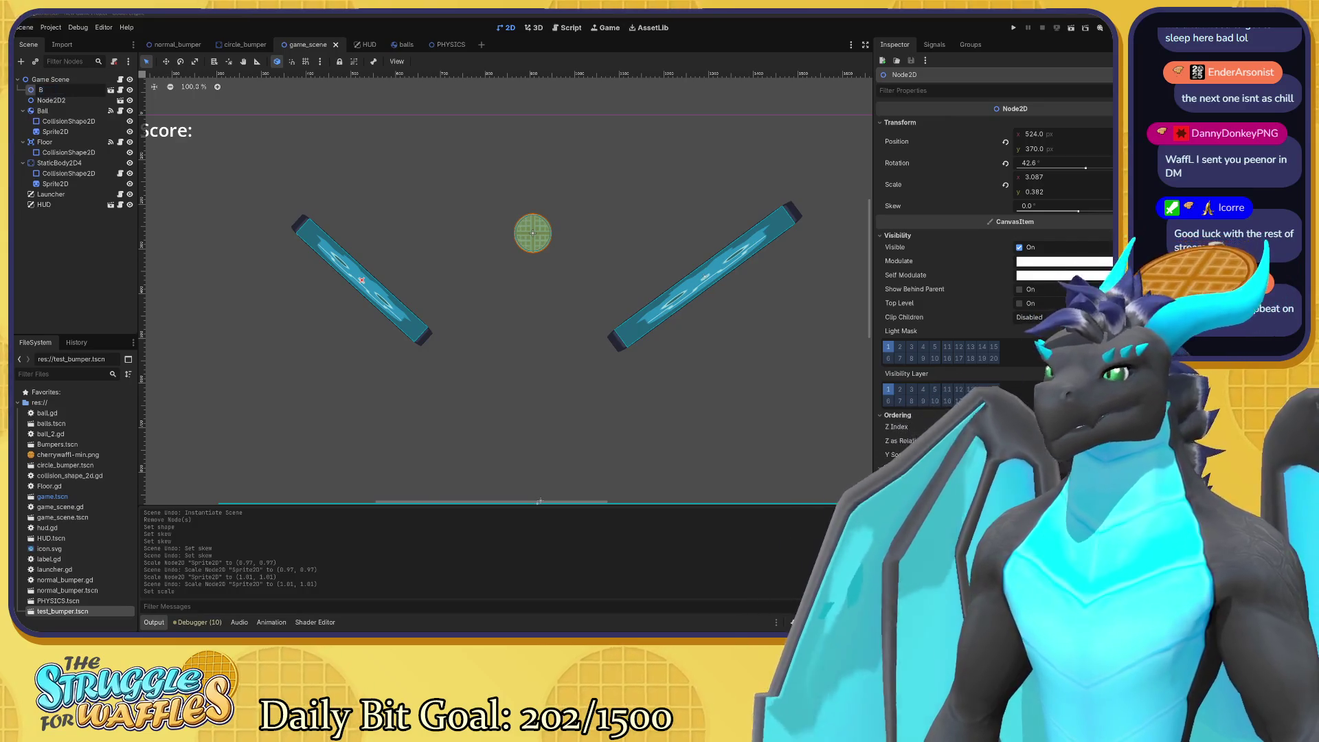
{"action": "type", "text": "umper"}
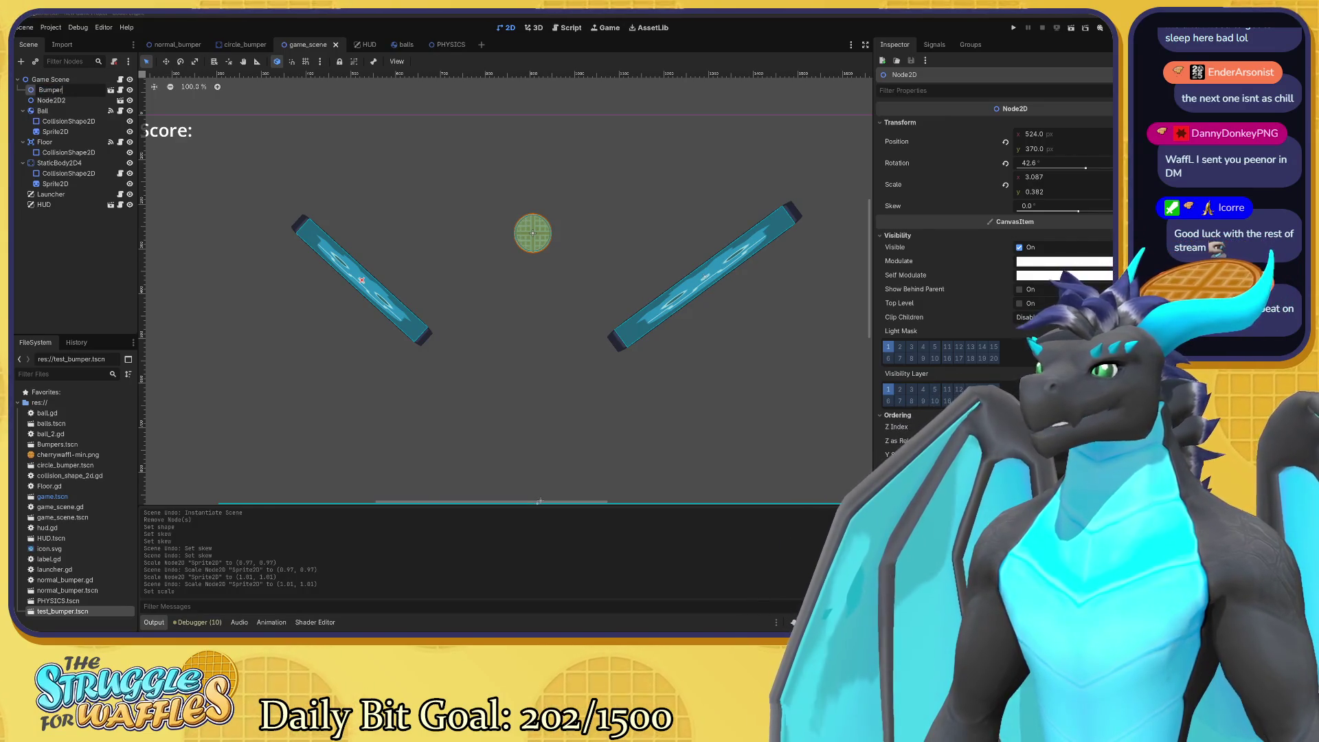
{"action": "key", "text": "Return"}
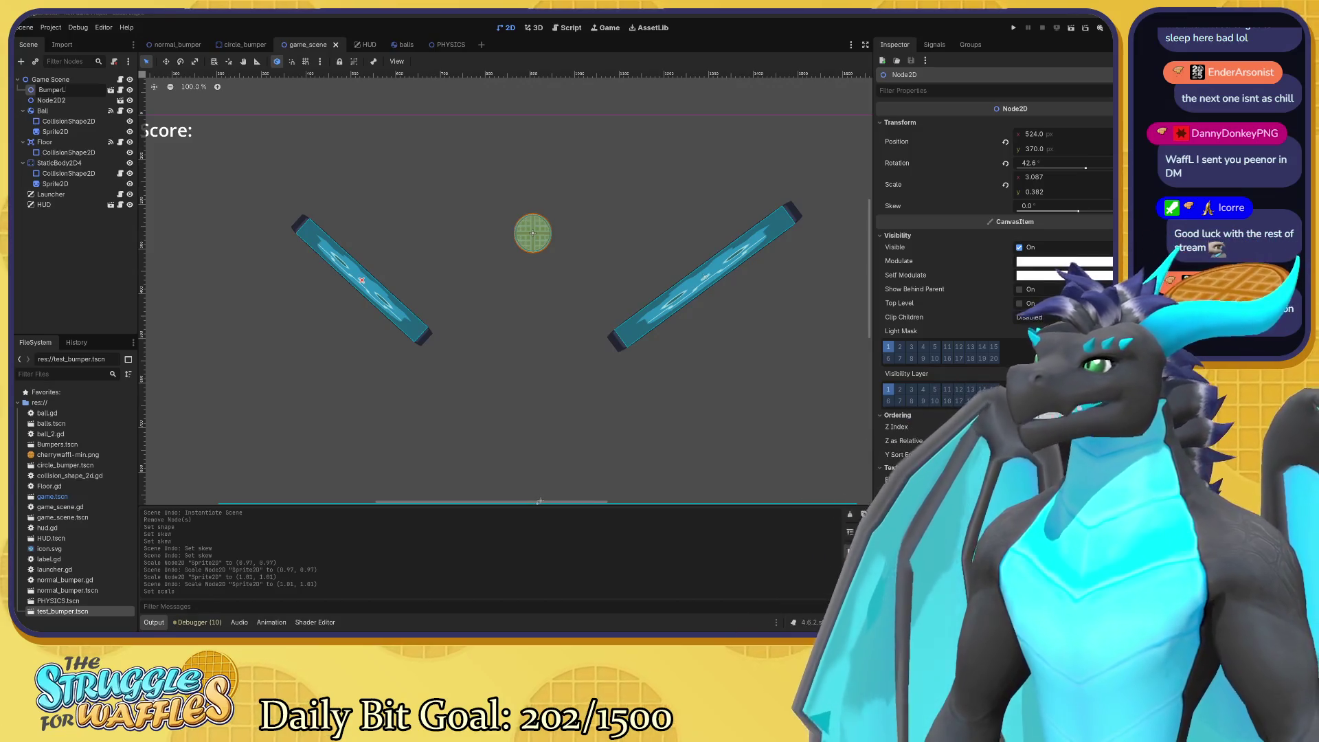
{"action": "left_click", "coordinate": [81, 101]}
{"action": "key", "text": "F2"}
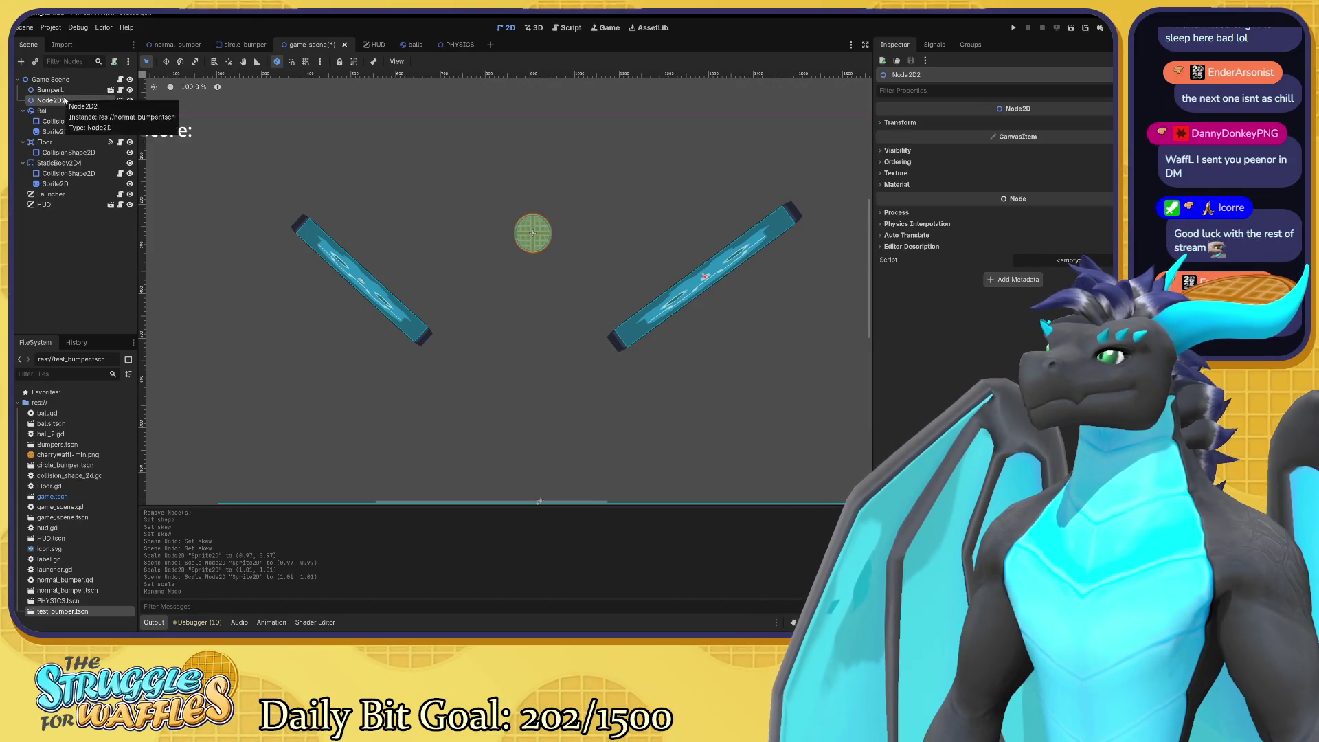
{"action": "type", "text": "bumperR"}
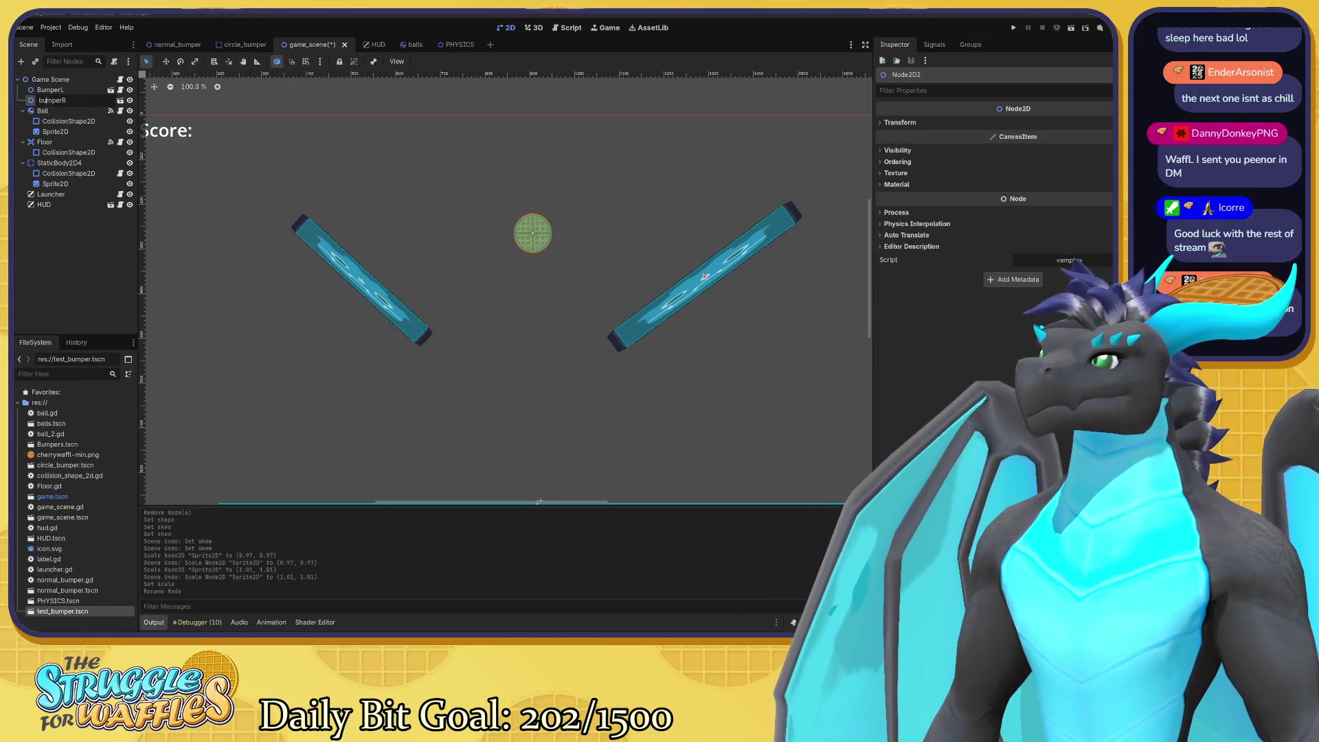
{"action": "key", "text": "Return"}
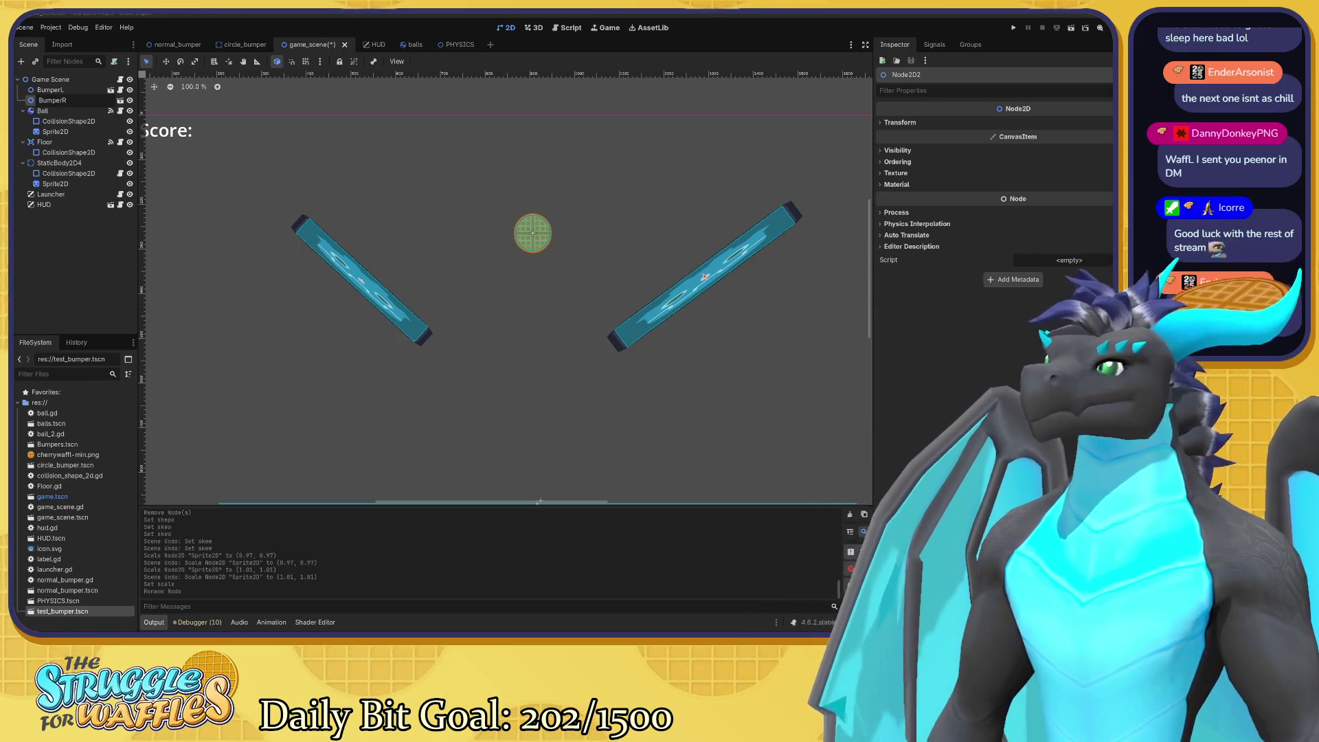
{"action": "left_click", "coordinate": [70, 89]}
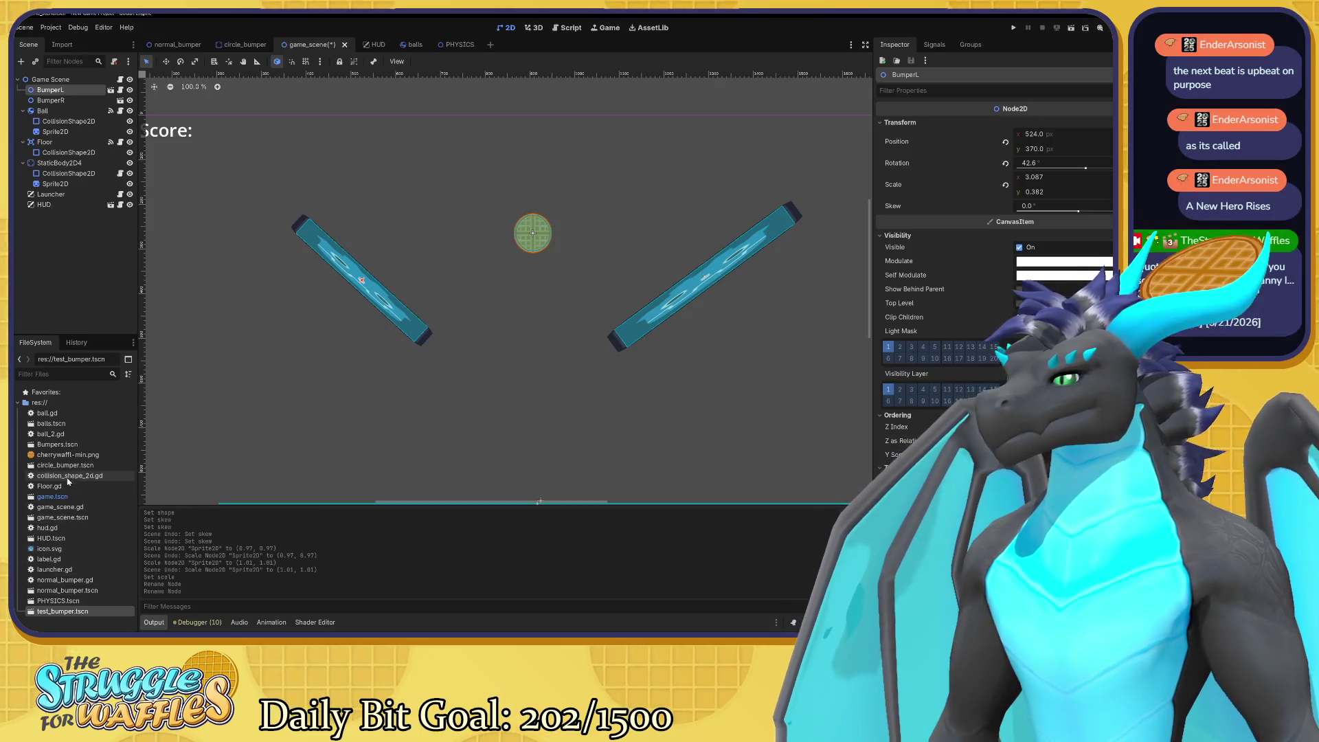
Instance circle_bumper.tscn into game_scene and move it below the two angled bumpers.
{"action": "mouse_move", "coordinate": [64, 471]}
{"action": "left_mouse_down"}
{"action": "mouse_move", "coordinate": [72, 345]}
{"action": "mouse_move", "coordinate": [43, 81]}
{"action": "left_mouse_up"}
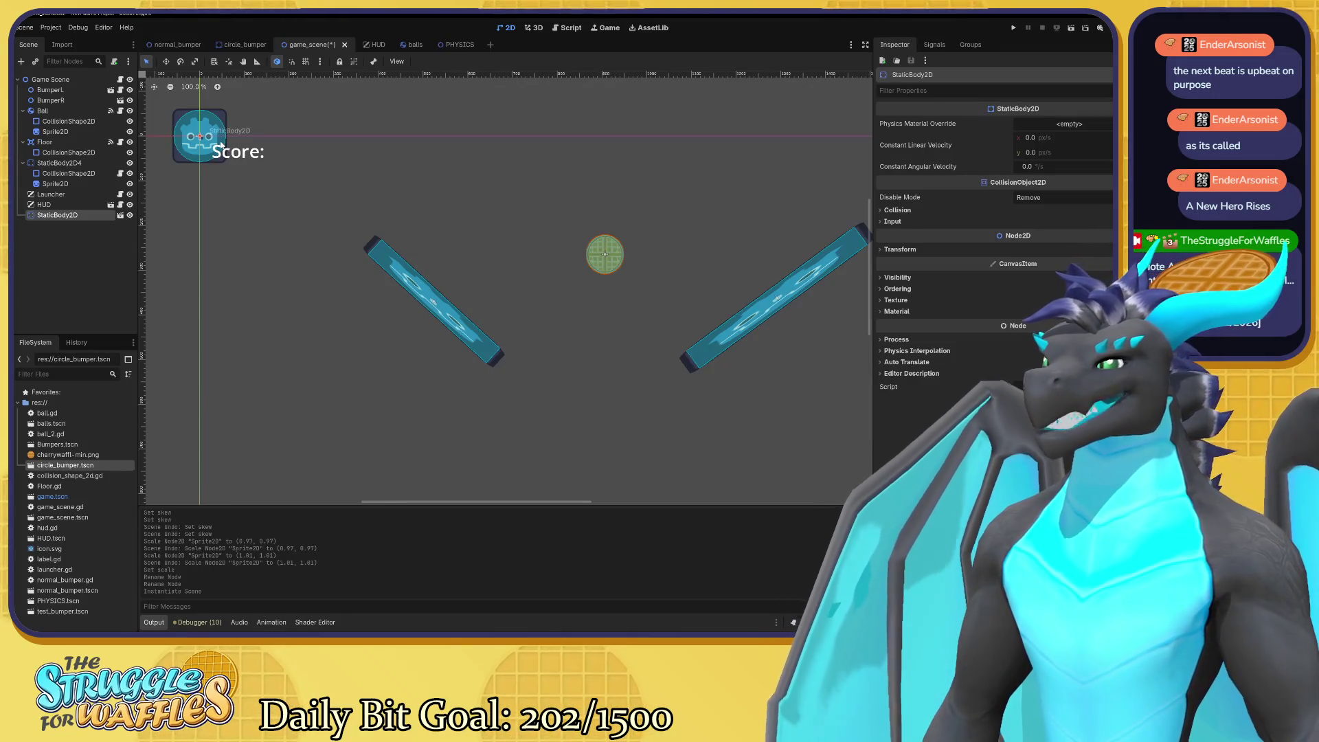
{"action": "key", "text": "w"}
{"action": "mouse_move", "coordinate": [210, 144]}
{"action": "left_mouse_down"}
{"action": "mouse_move", "coordinate": [575, 299]}
{"action": "mouse_move", "coordinate": [601, 422]}
{"action": "left_mouse_up"}
{"action": "scroll", "coordinate": [623, 258], "scroll_direction": "down", "scroll_amount": 3}
{"action": "scroll", "coordinate": [624, 257], "scroll_direction": "right", "scroll_amount": 2}
{"action": "scroll", "coordinate": [623, 257], "scroll_direction": "right", "scroll_amount": 3}
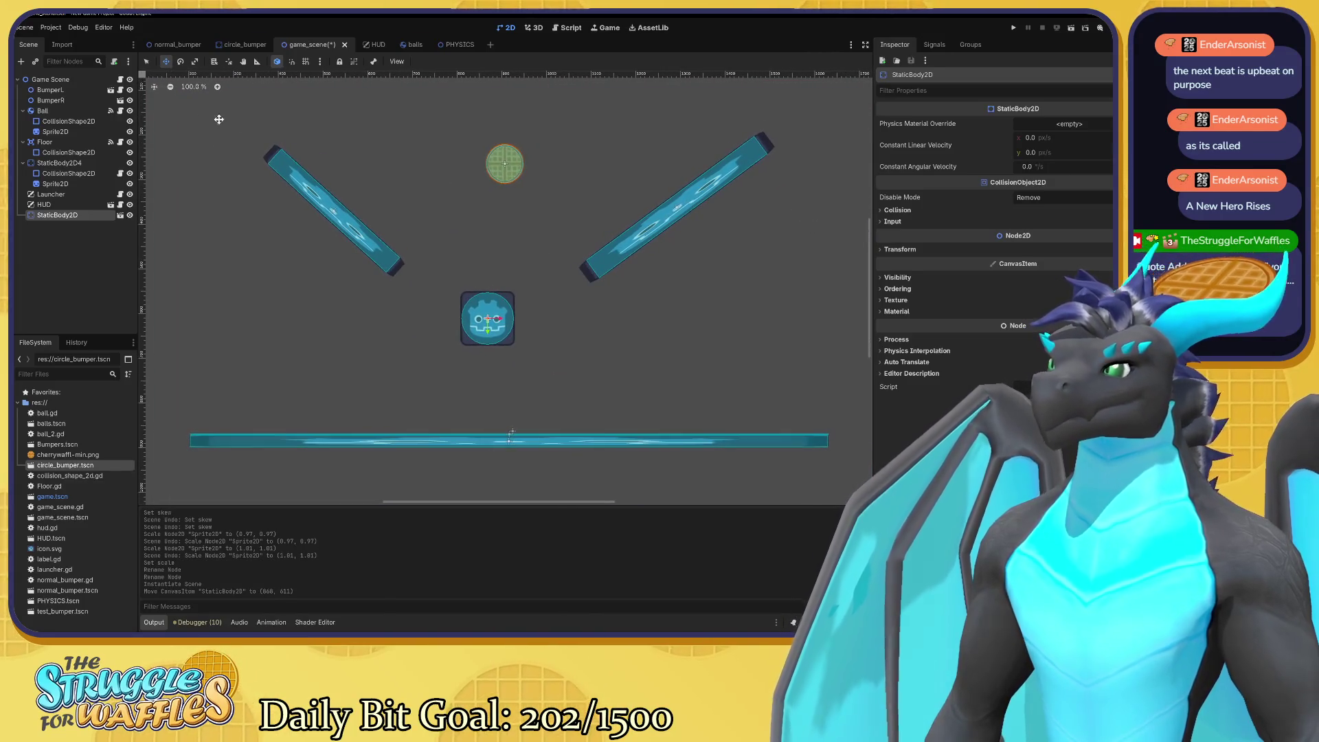
Nudge the Ball slightly up and to the left.
{"action": "left_click", "coordinate": [46, 110]}
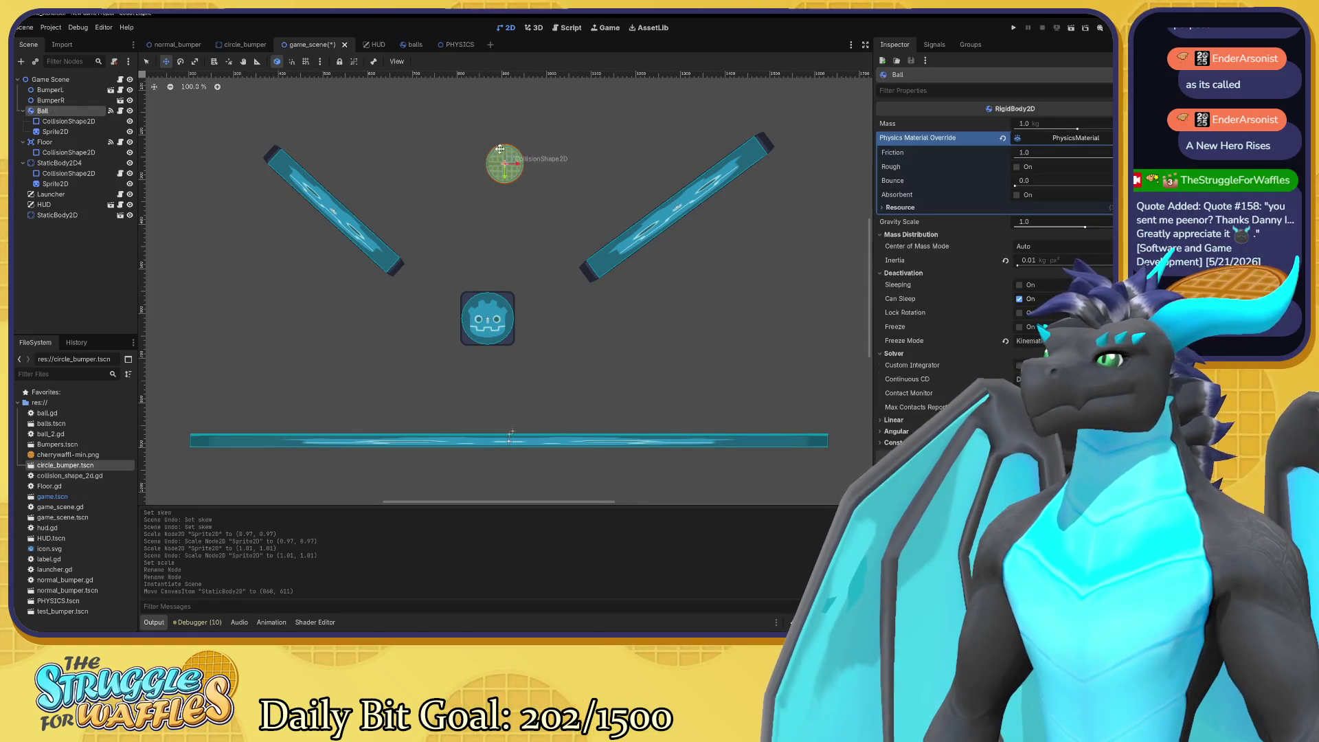
{"action": "left_click_drag", "start_coordinate": [502, 160], "coordinate": [490, 150]}
{"action": "scroll", "coordinate": [624, 231], "scroll_direction": "up", "scroll_amount": 3}
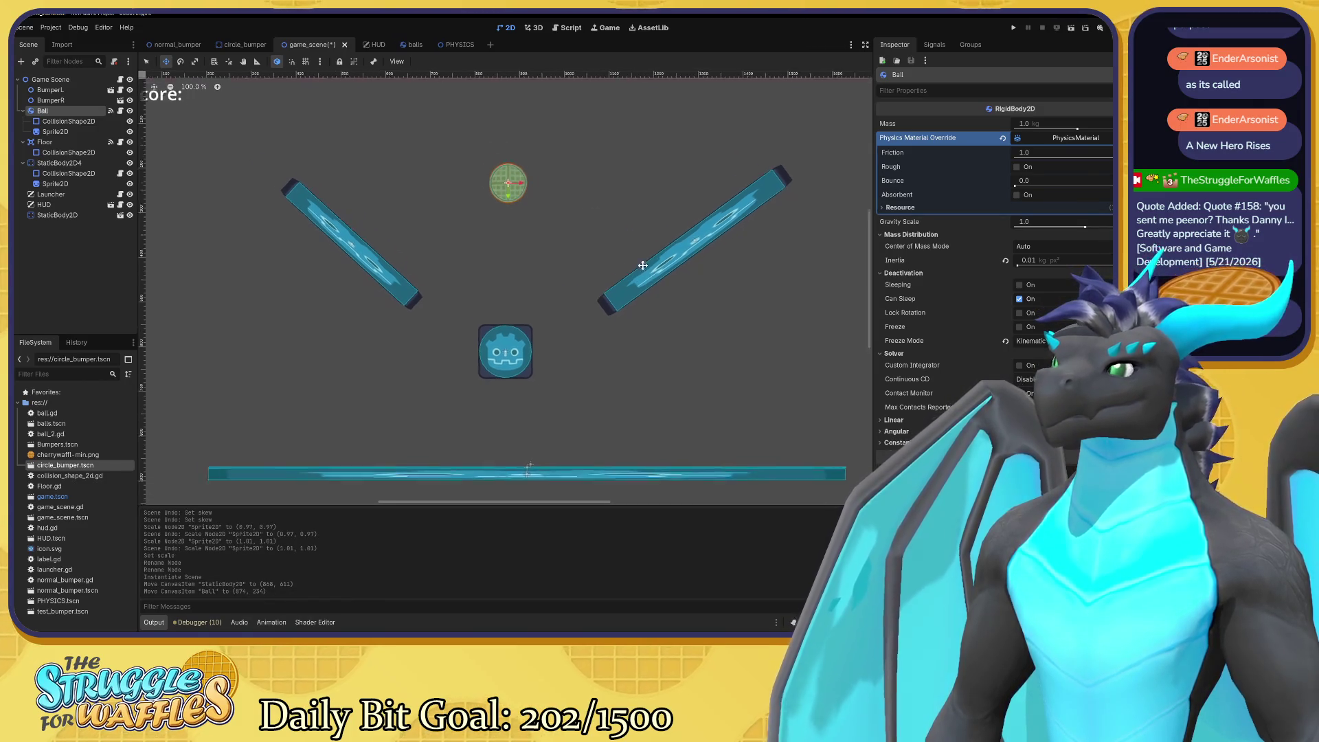
{"action": "left_click", "coordinate": [39, 101]}
{"action": "key", "text": "s"}
{"action": "left_click_drag", "start_coordinate": [708, 257], "coordinate": [707, 254]}
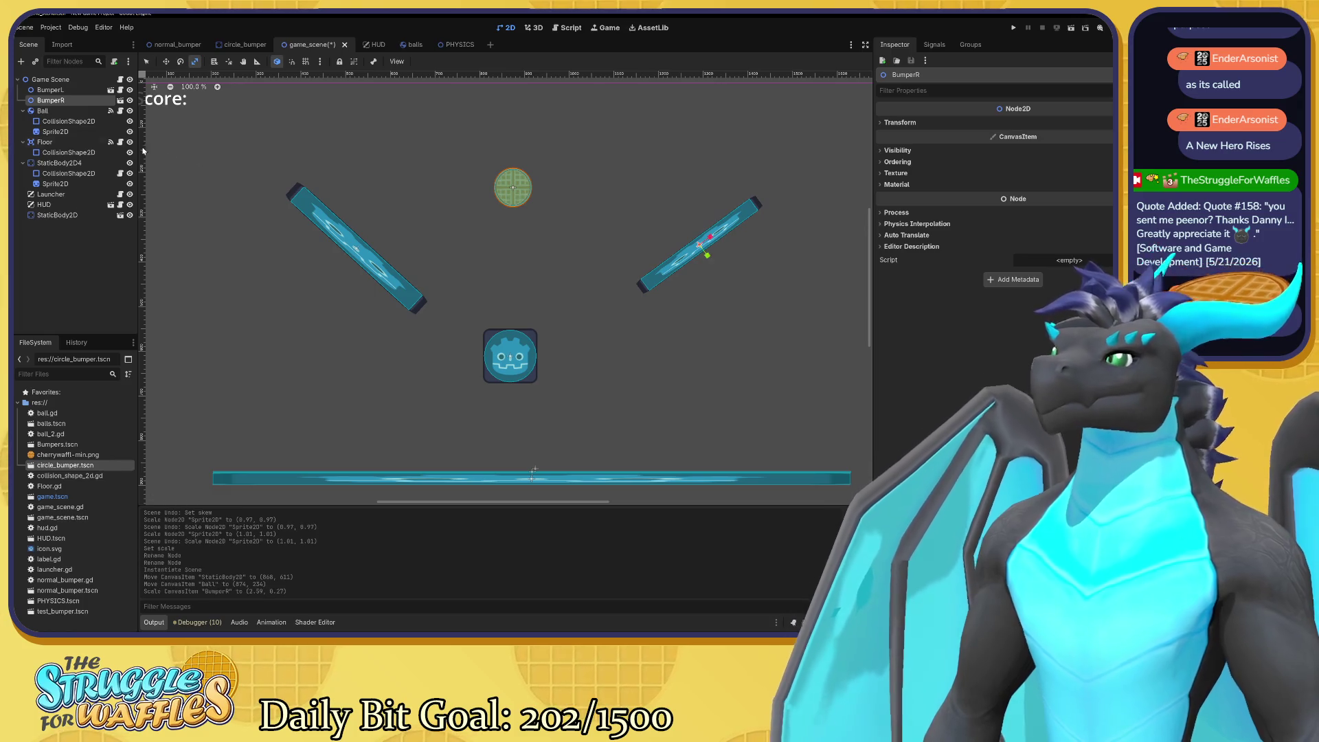
{"action": "left_click", "coordinate": [355, 249]}
{"action": "left_click_drag", "start_coordinate": [383, 360], "coordinate": [370, 325]}
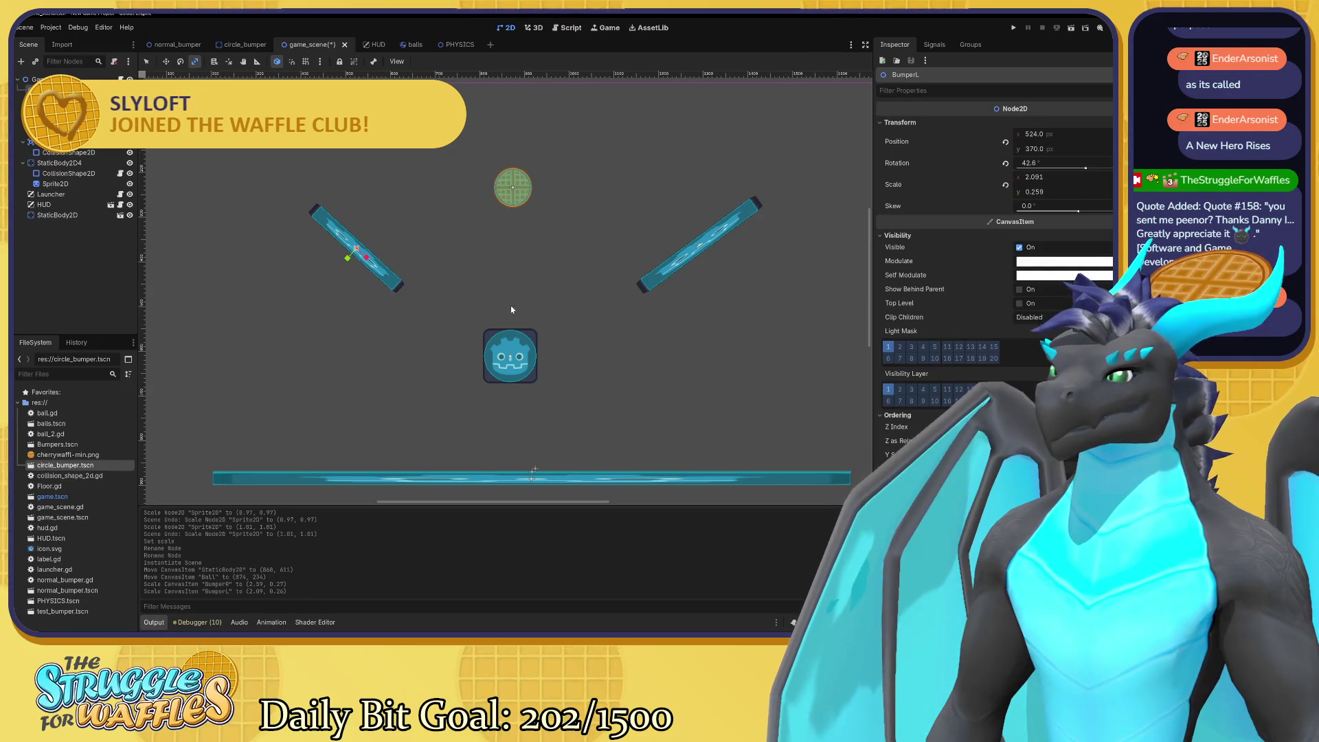
{"action": "key", "text": "w"}
{"action": "left_click_drag", "start_coordinate": [396, 278], "coordinate": [368, 261]}
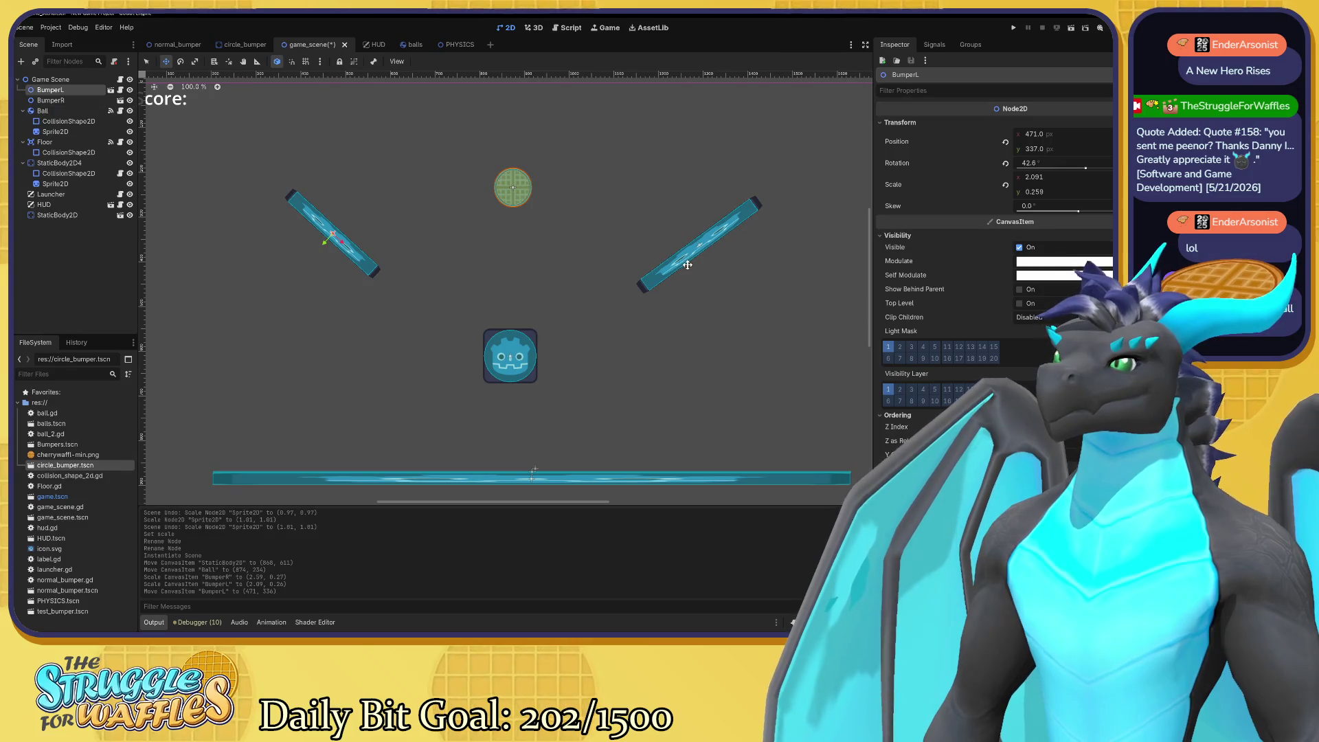
{"action": "left_click", "coordinate": [51, 101]}
{"action": "mouse_move", "coordinate": [692, 258]}
{"action": "left_mouse_down"}
{"action": "mouse_move", "coordinate": [719, 244]}
{"action": "mouse_move", "coordinate": [708, 250]}
{"action": "left_mouse_up"}
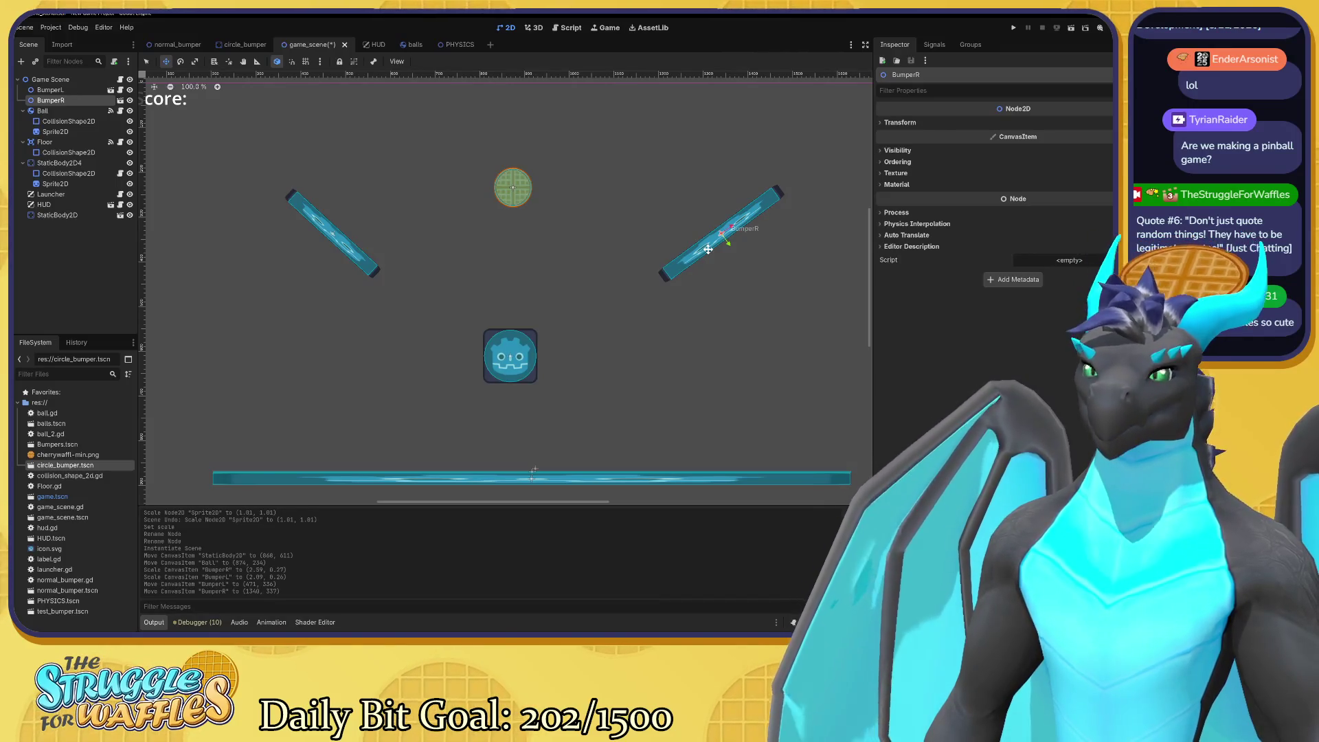
{"action": "scroll", "coordinate": [501, 250], "scroll_direction": "down", "scroll_amount": 2}
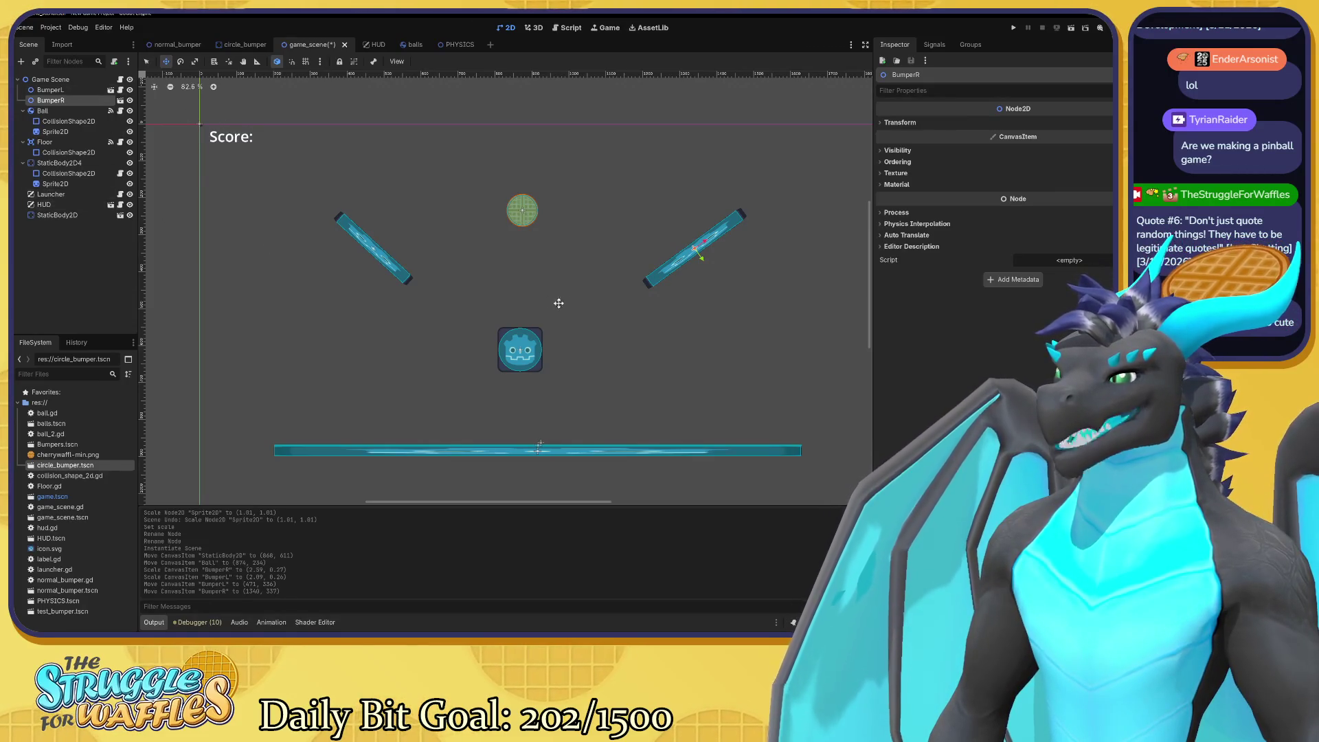
{"action": "scroll", "coordinate": [549, 280], "scroll_direction": "down", "scroll_amount": 1}
{"action": "scroll", "coordinate": [548, 275], "scroll_direction": "right", "scroll_amount": 1}
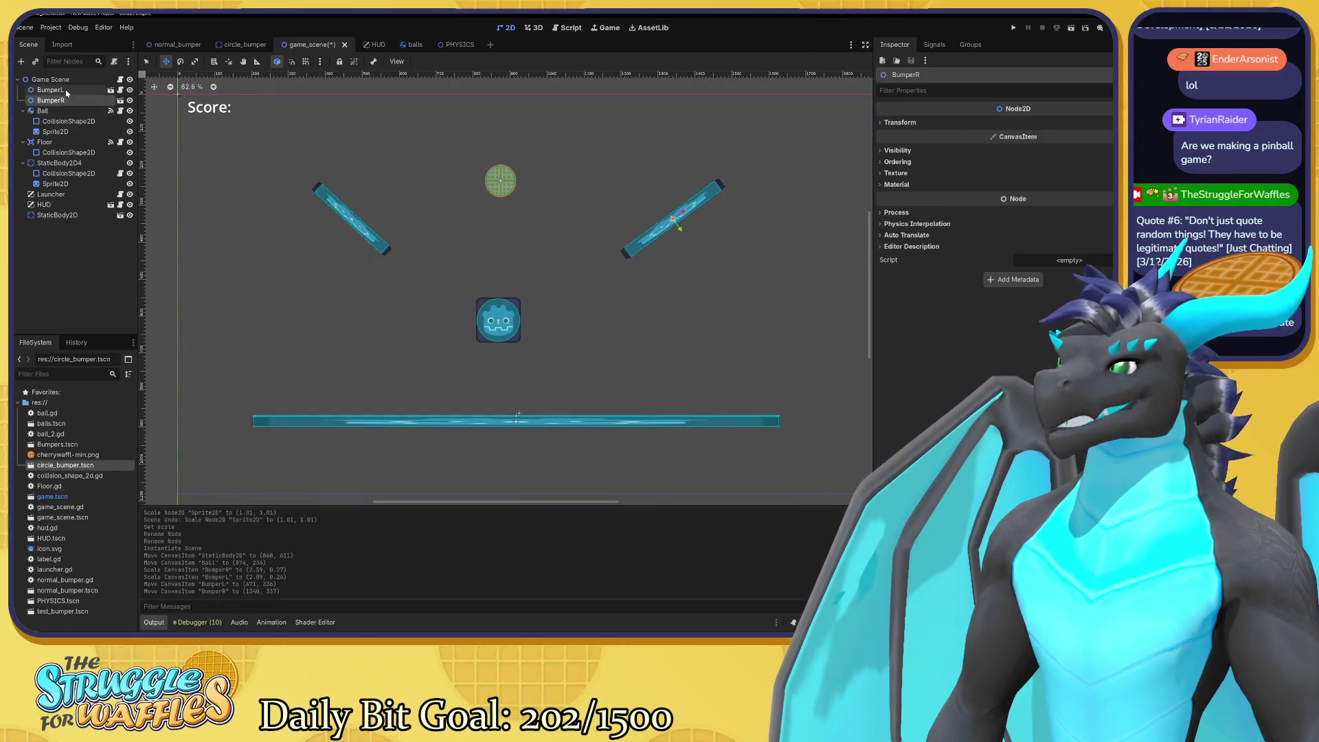
{"action": "left_click", "coordinate": [64, 216]}
Scale the circle-bumper StaticBody2D down to about 70% and move it up and left.
{"action": "right_click", "coordinate": [64, 217]}
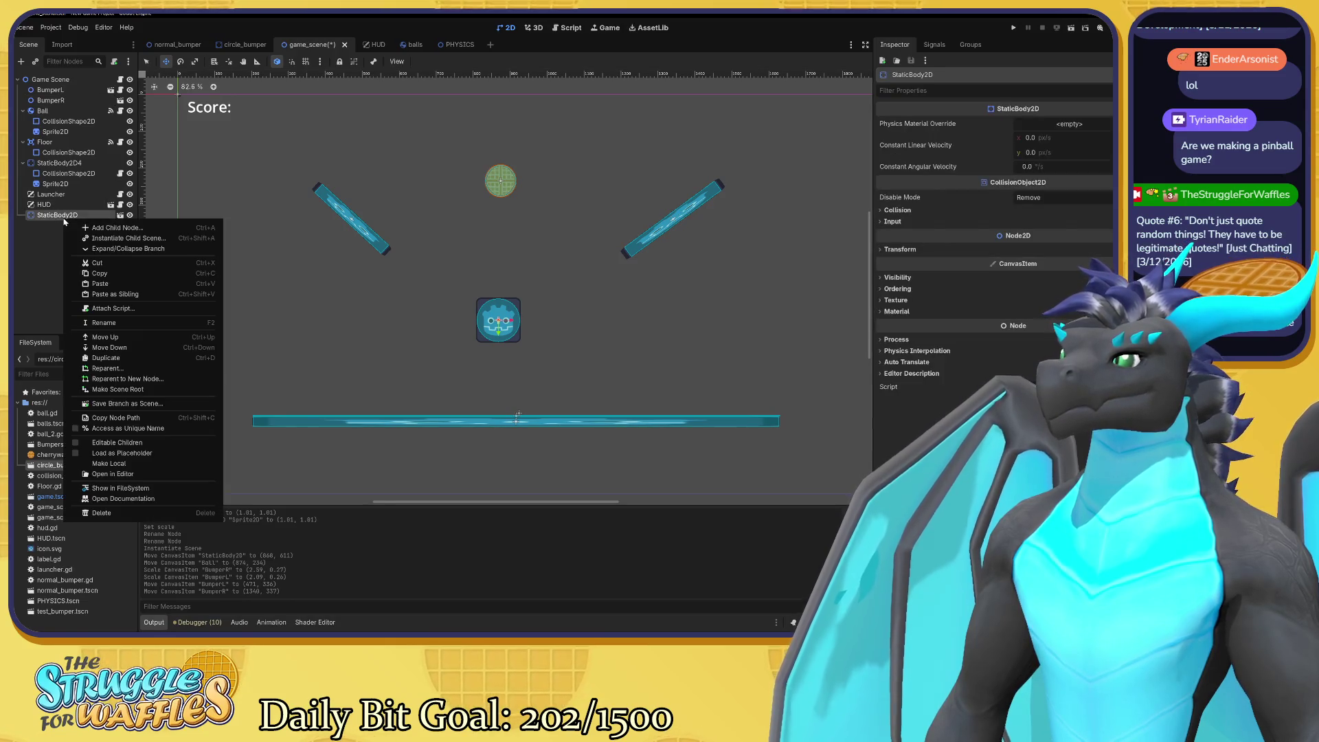
{"action": "left_click", "coordinate": [512, 315]}
{"action": "key", "text": "s"}
{"action": "left_click_drag", "start_coordinate": [587, 371], "coordinate": [558, 362]}
{"action": "key", "text": "w"}
{"action": "left_click_drag", "start_coordinate": [492, 315], "coordinate": [432, 274]}
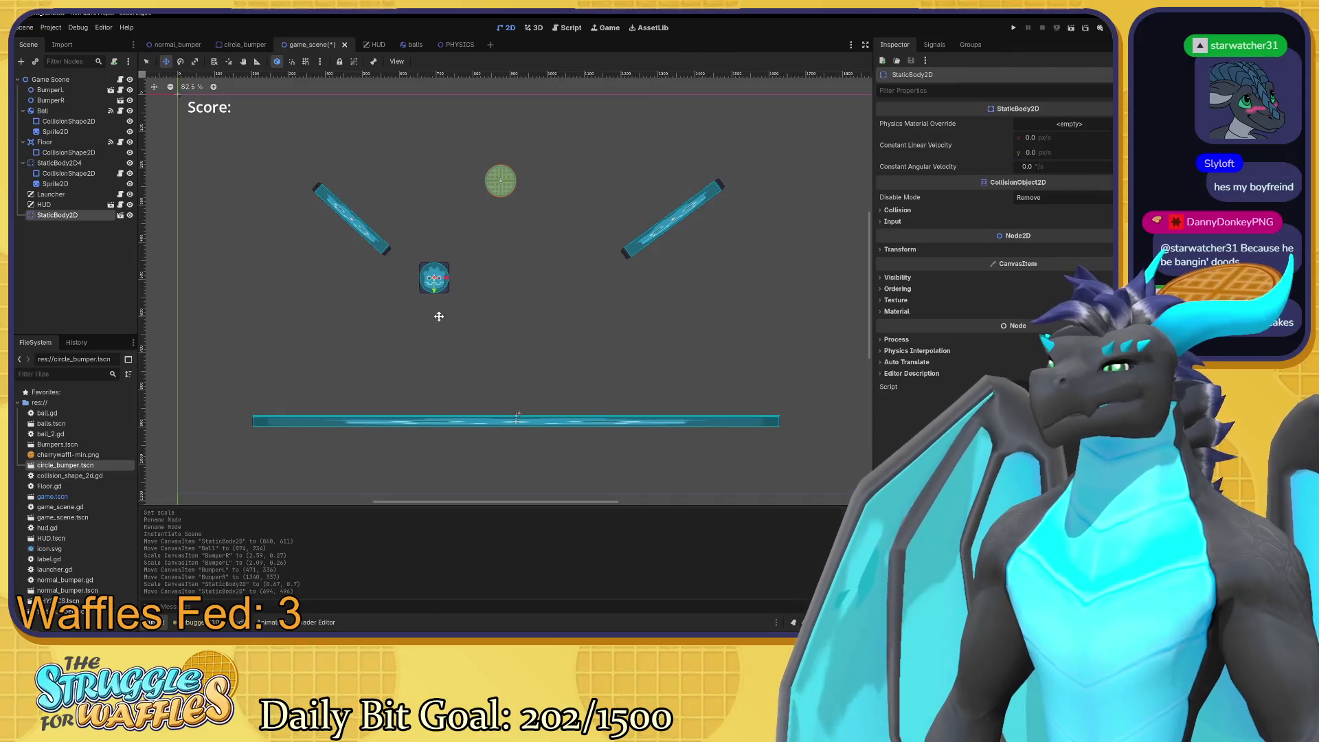
Rename the StaticBody2D to Peg.
{"action": "double_click", "coordinate": [81, 216]}
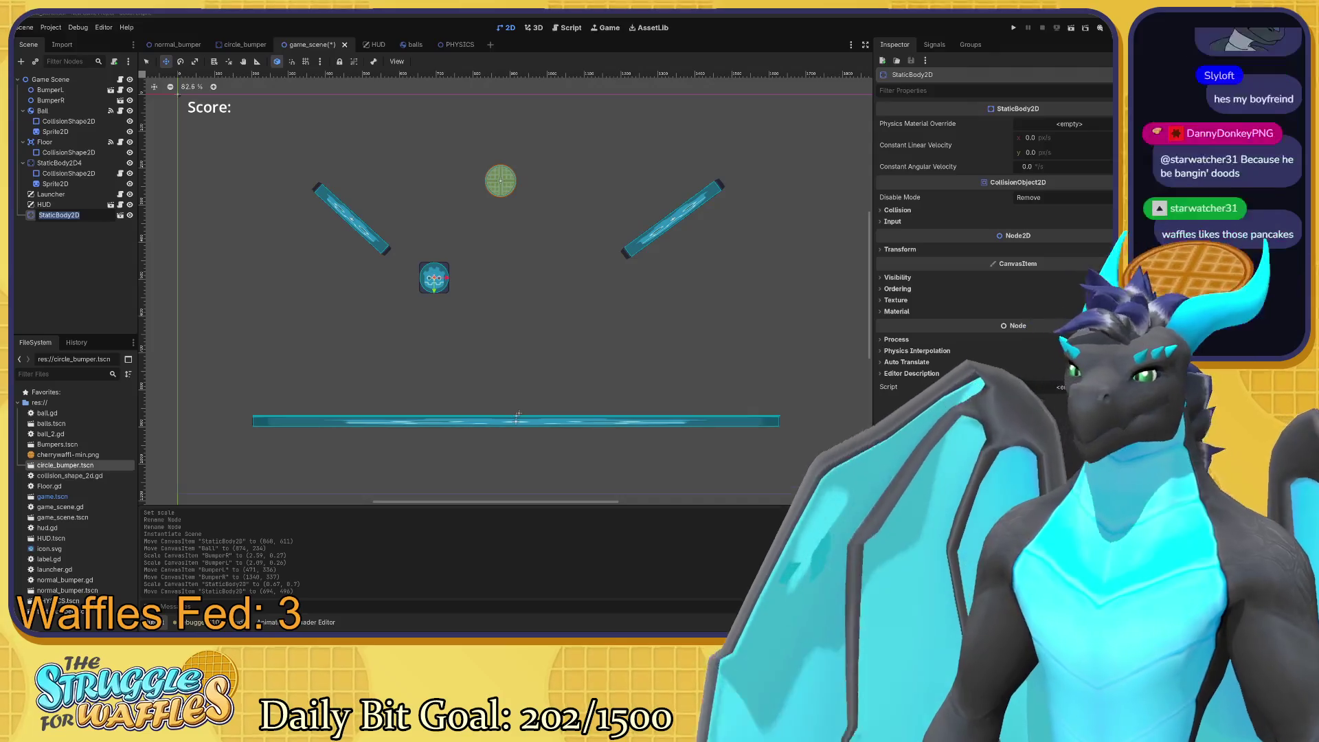
{"action": "type", "text": "Peg"}
{"action": "key", "text": "Return"}
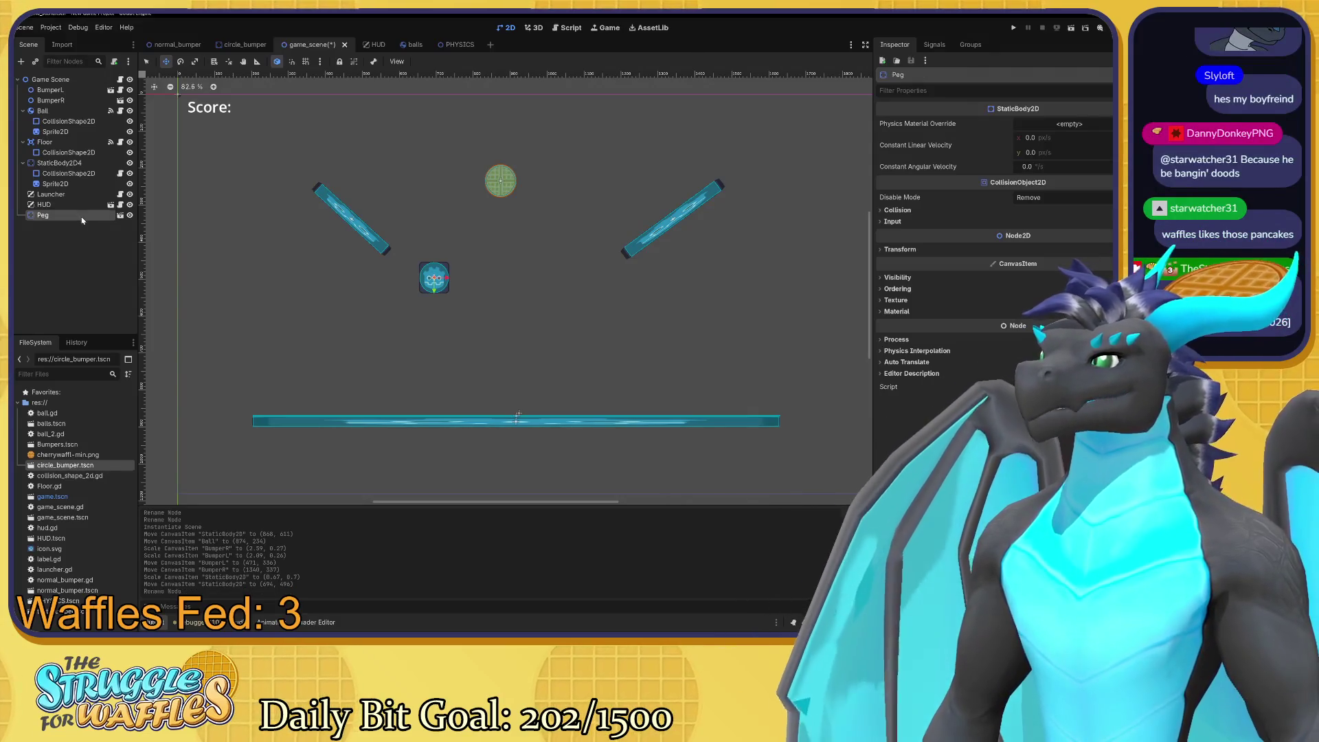
Duplicate Peg as Peg2 and move it right, level with the first peg.
{"action": "key", "text": "ctrl+c"}
{"action": "key", "text": "ctrl+v"}
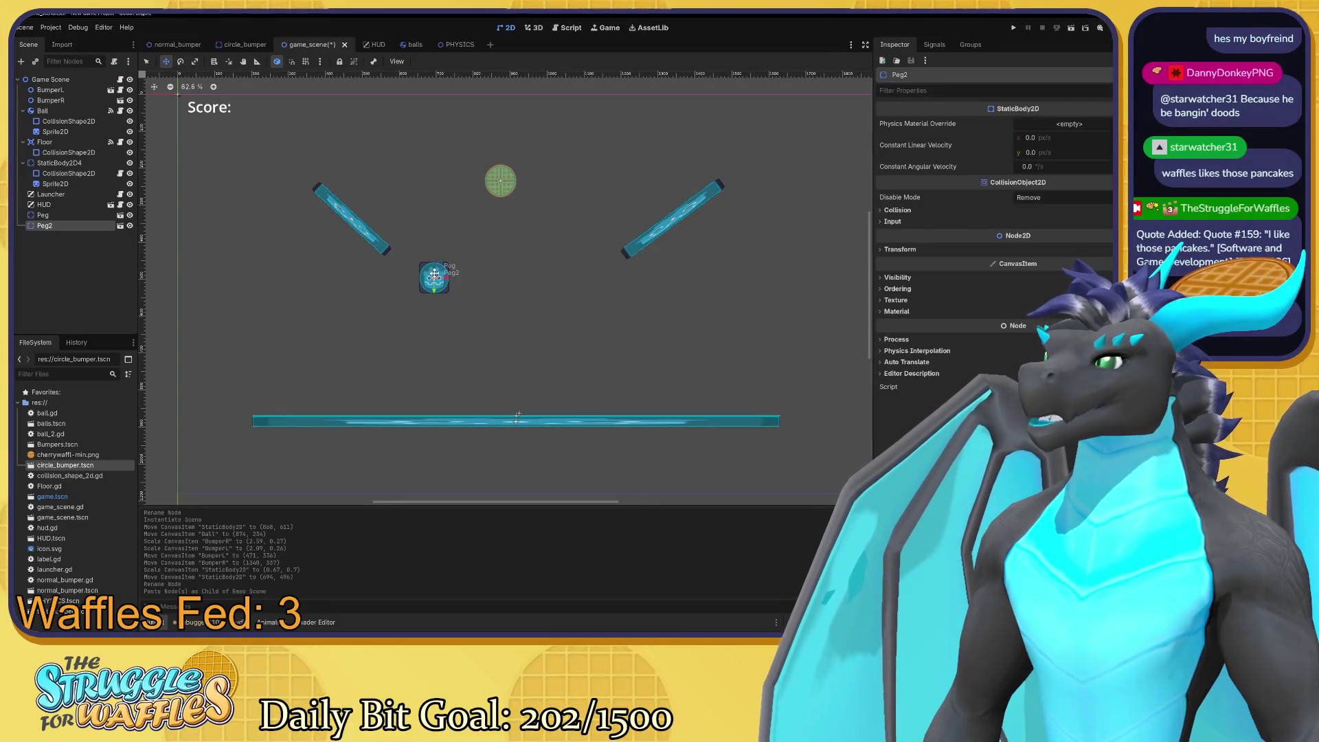
{"action": "left_click_drag", "start_coordinate": [435, 279], "coordinate": [565, 291]}
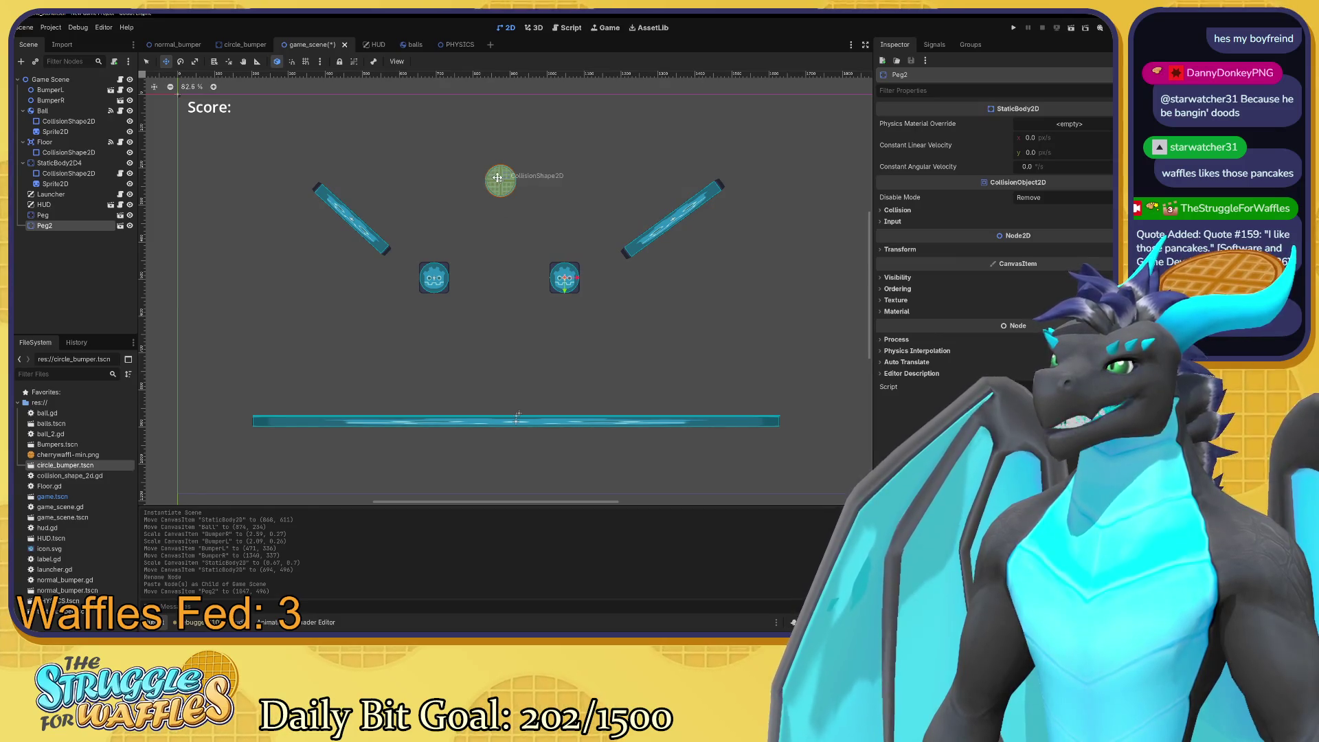
{"action": "left_click", "coordinate": [43, 111]}
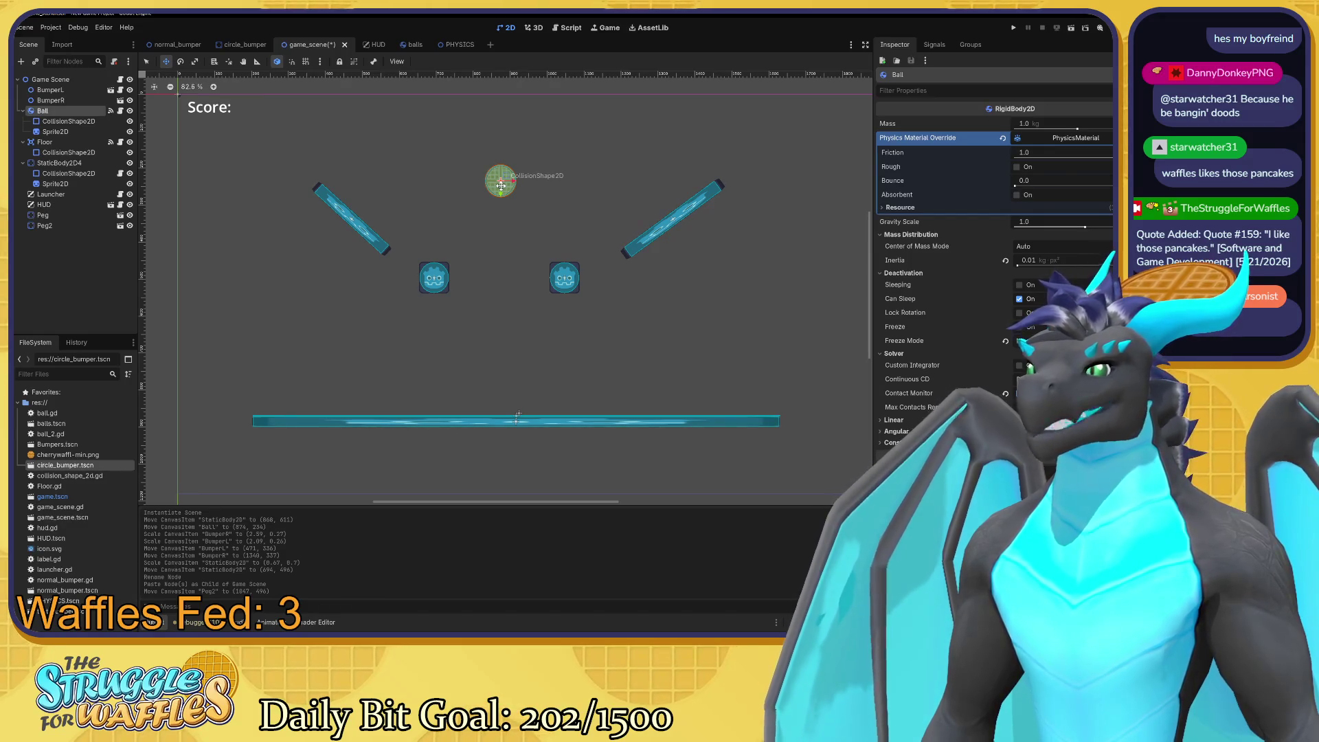
{"action": "left_click", "coordinate": [73, 227]}
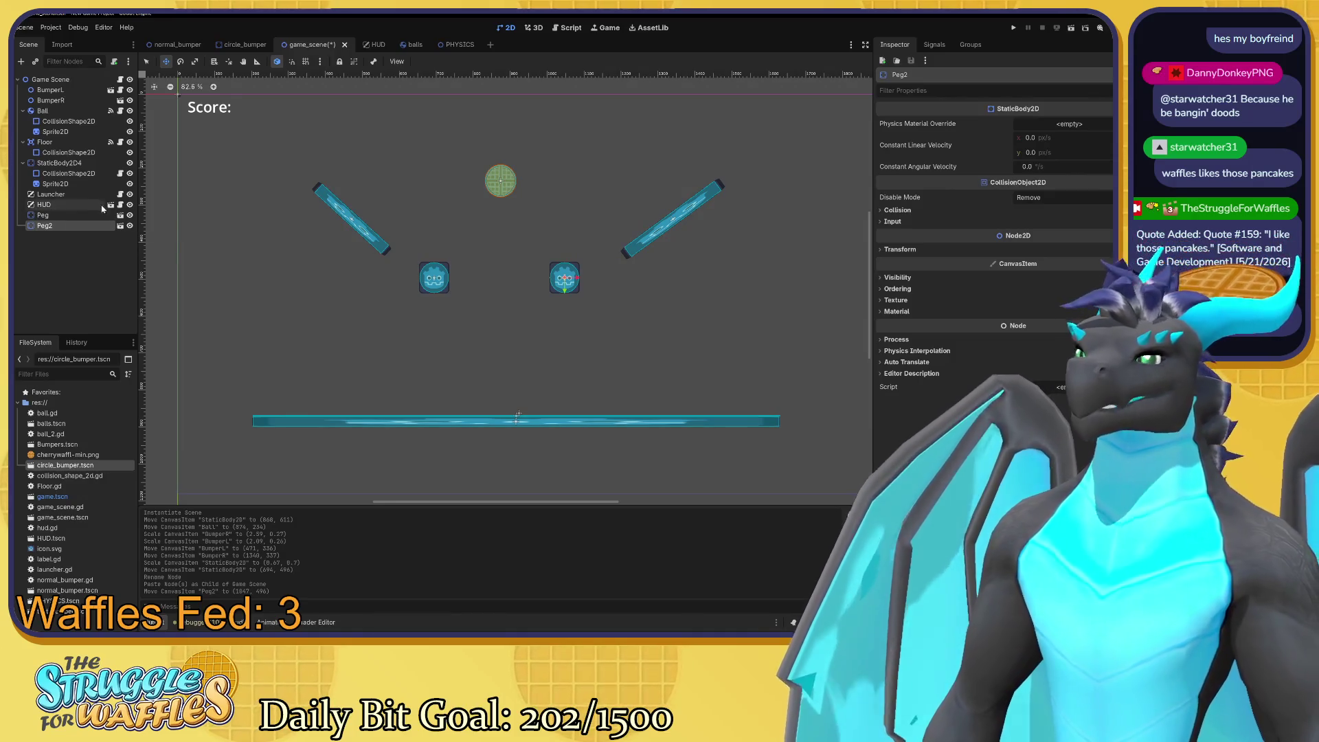
Paste Peg3 above the first two pegs and Peg4 below it, redoing a misplaced paste.
{"action": "key", "text": "ctrl+v"}
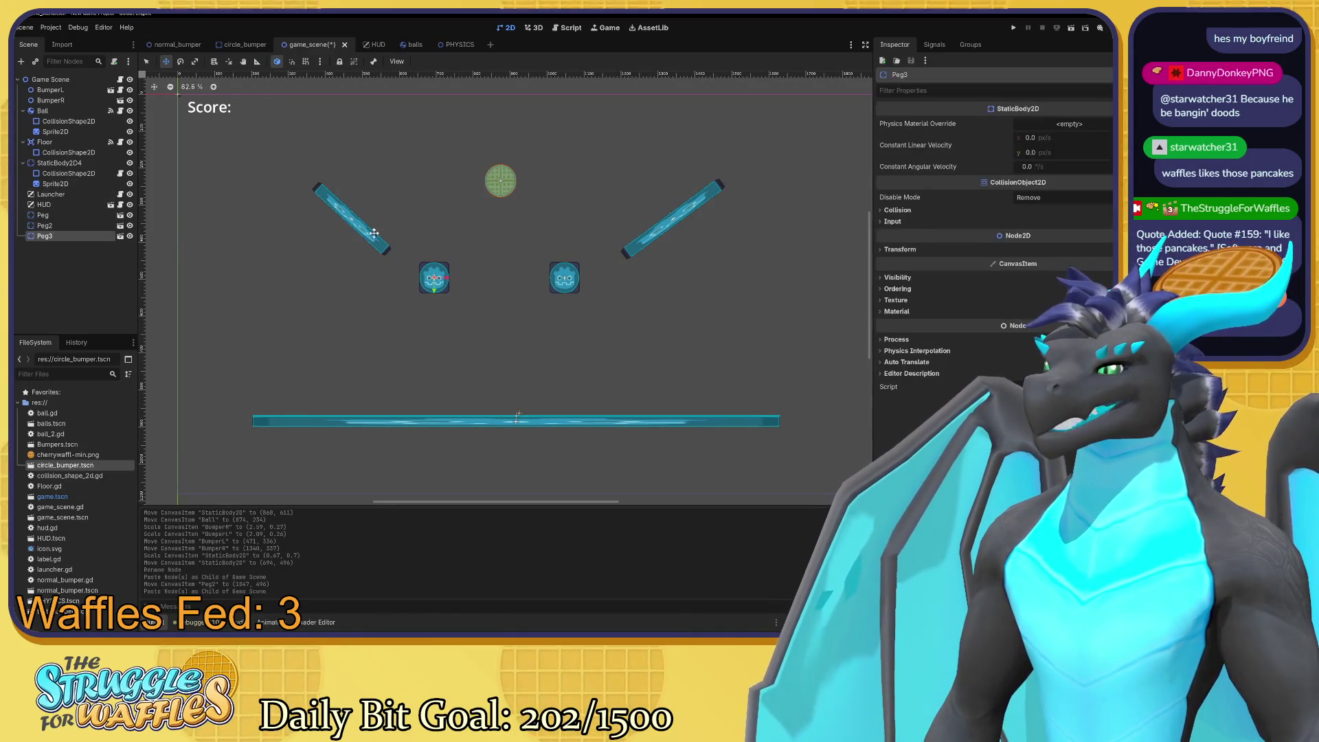
{"action": "mouse_move", "coordinate": [435, 279]}
{"action": "left_mouse_down"}
{"action": "mouse_move", "coordinate": [508, 293]}
{"action": "mouse_move", "coordinate": [505, 236]}
{"action": "left_mouse_up"}
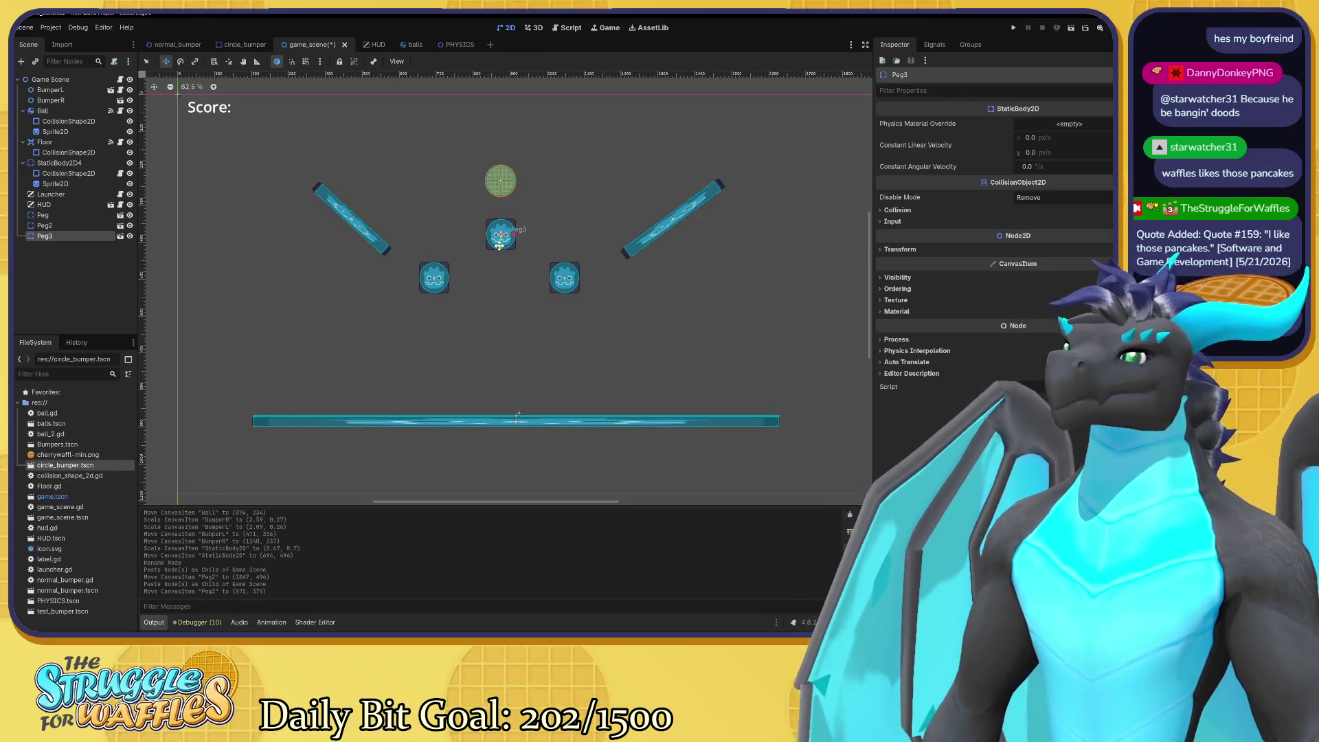
{"action": "key", "text": "ctrl+v"}
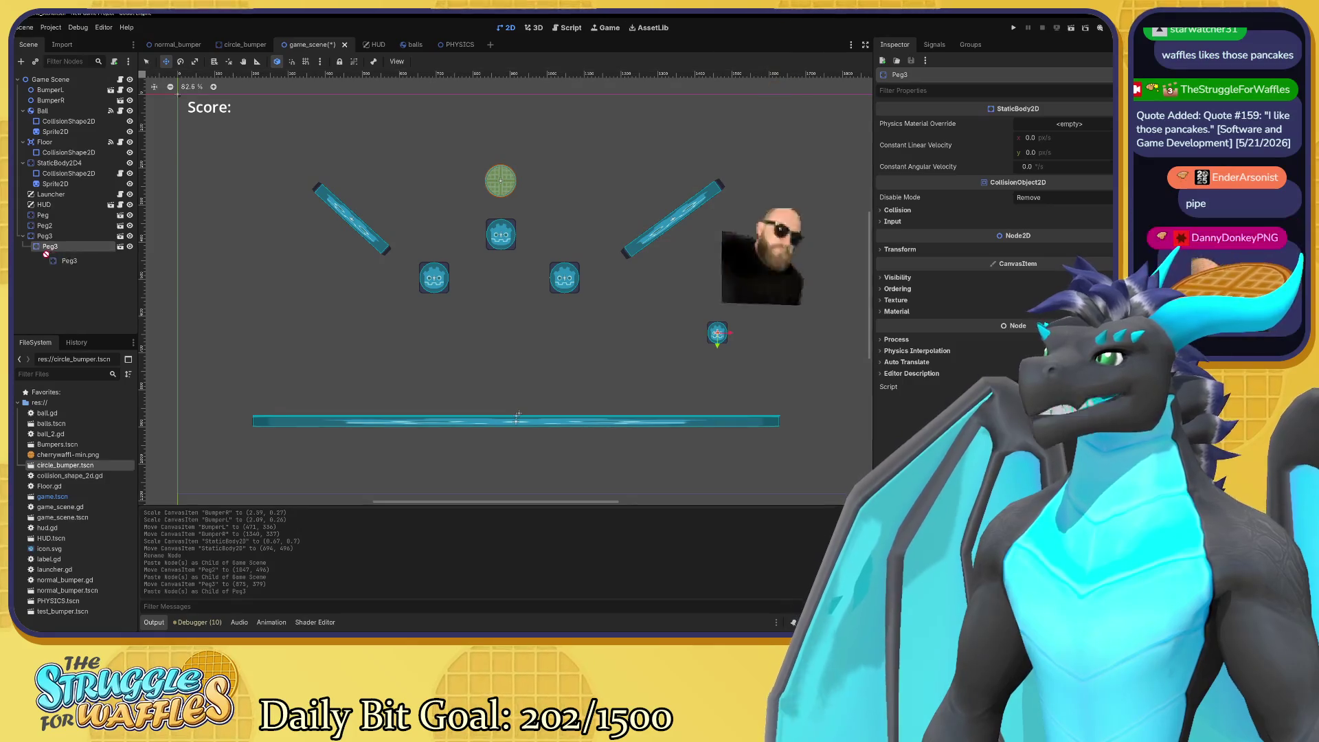
{"action": "mouse_move", "coordinate": [69, 250]}
{"action": "left_mouse_down"}
{"action": "mouse_move", "coordinate": [44, 236]}
{"action": "mouse_move", "coordinate": [35, 253]}
{"action": "left_mouse_up"}
{"action": "left_click_drag", "start_coordinate": [721, 340], "coordinate": [499, 315]}
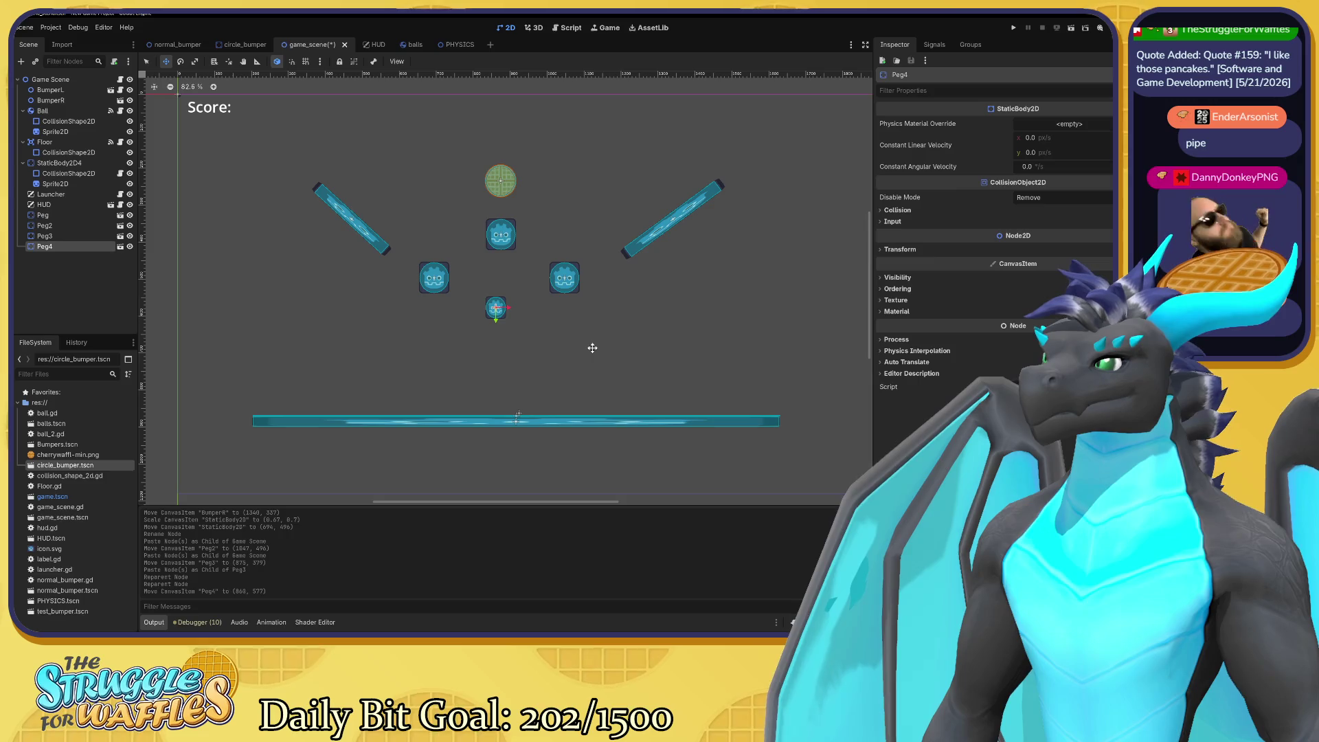
{"action": "key", "text": "ctrl+z"}
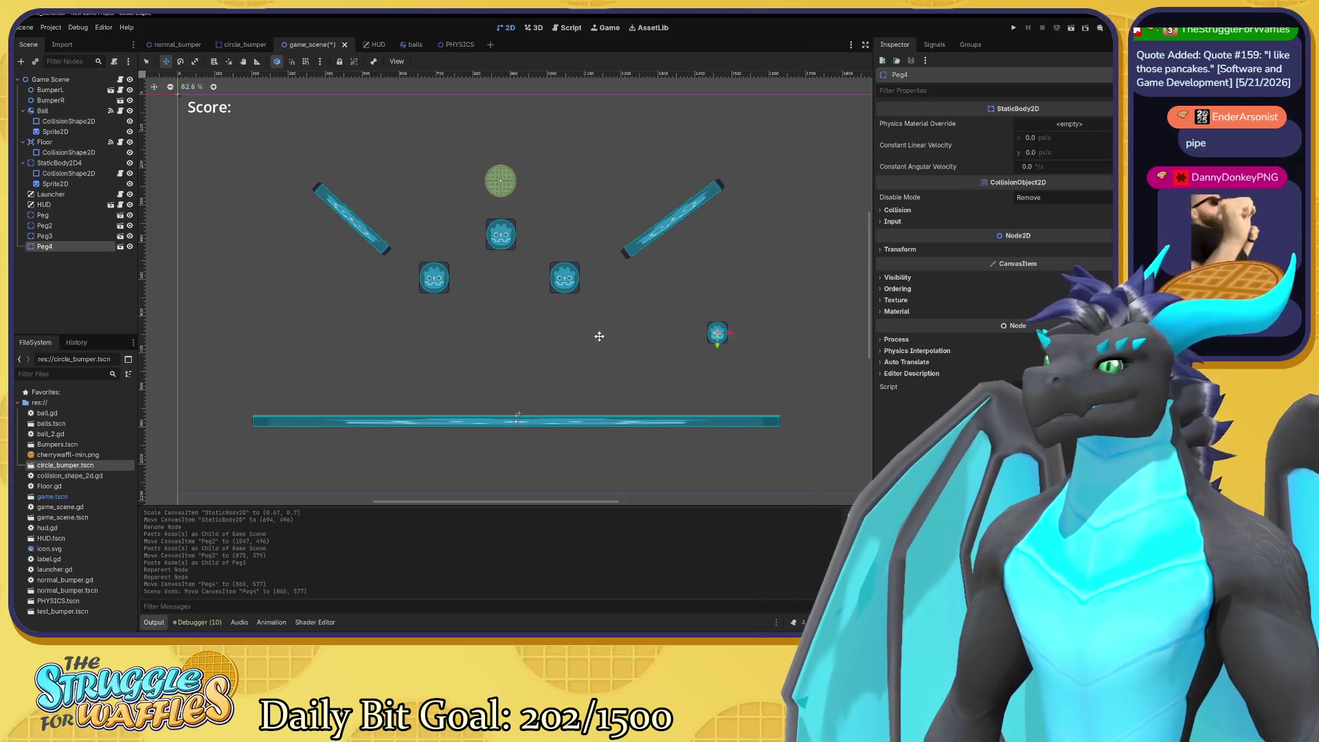
{"action": "key", "text": "ctrl+z"}
{"action": "key", "text": "ctrl+z"}
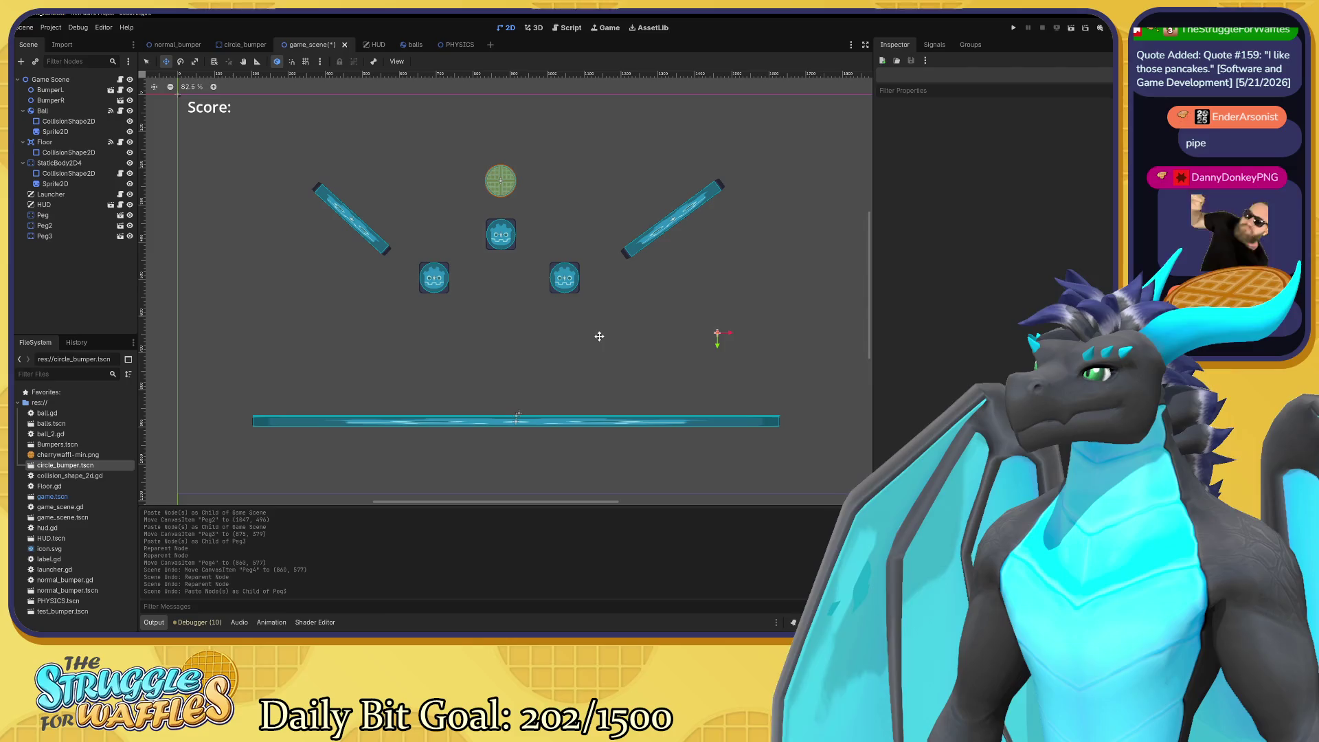
{"action": "key", "text": "ctrl+z"}
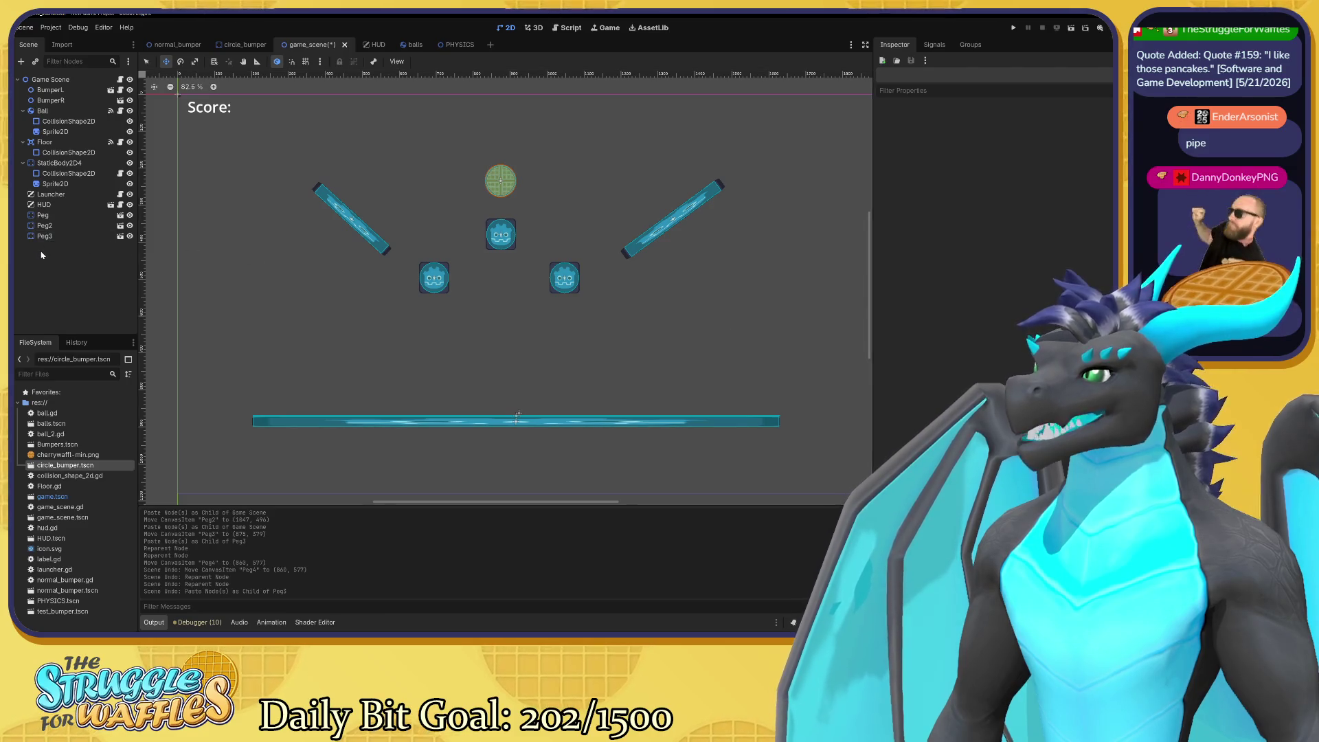
{"action": "key", "text": "ctrl+v"}
{"action": "mouse_move", "coordinate": [505, 241]}
{"action": "left_mouse_down"}
{"action": "mouse_move", "coordinate": [507, 352]}
{"action": "mouse_move", "coordinate": [509, 335]}
{"action": "left_mouse_up"}
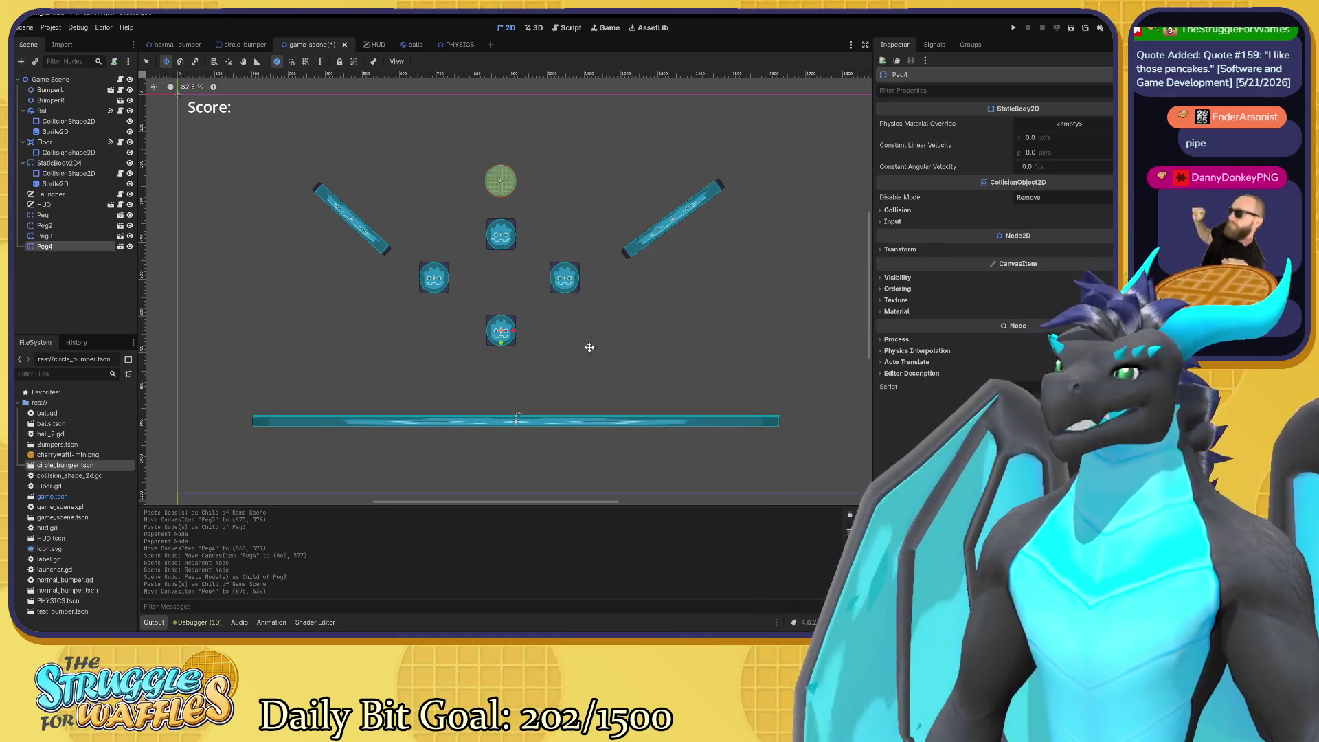
Shrink the four selected pegs slightly with the scale tool.
{"action": "left_click", "coordinate": [54, 218], "text": "shift"}
{"action": "key", "text": "s"}
{"action": "left_click_drag", "start_coordinate": [662, 377], "coordinate": [642, 371]}
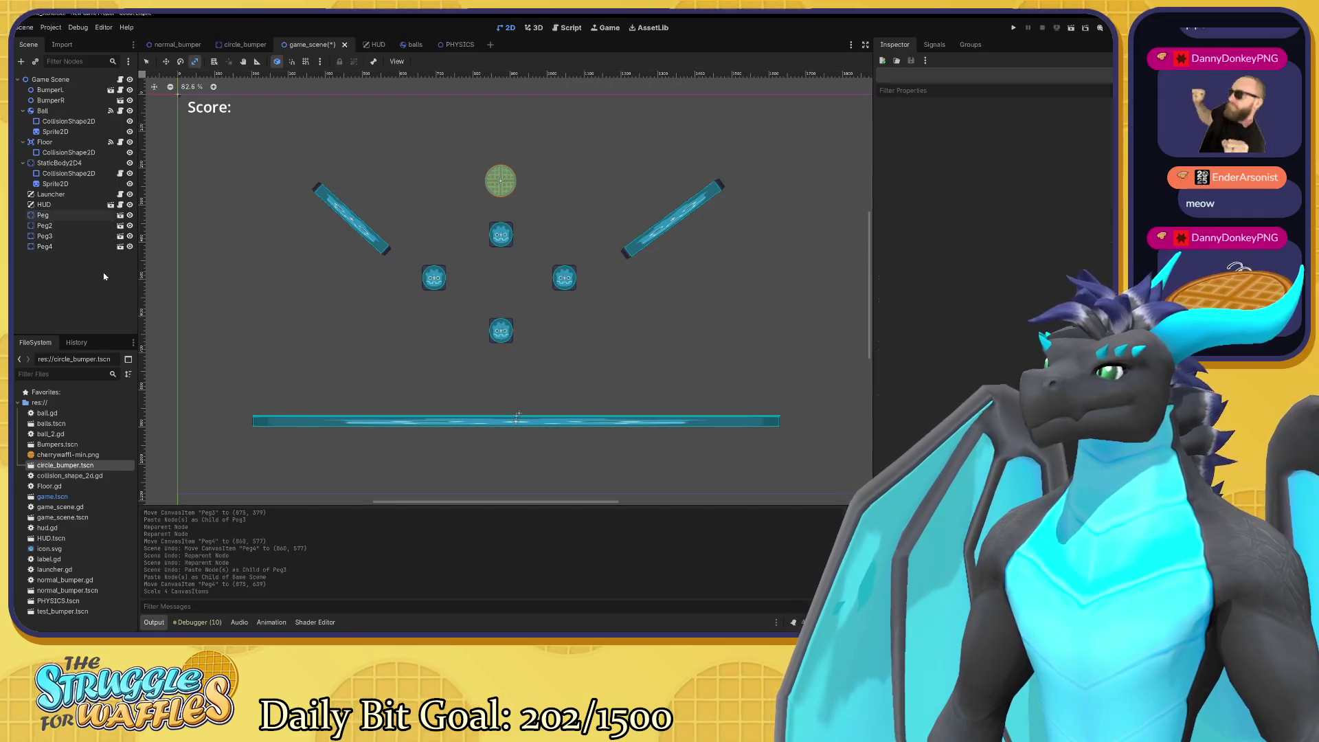
Paste Peg5 and Peg6 at the left and right ends of a new bottom row.
{"action": "left_click", "coordinate": [43, 215]}
{"action": "key", "text": "ctrl+v"}
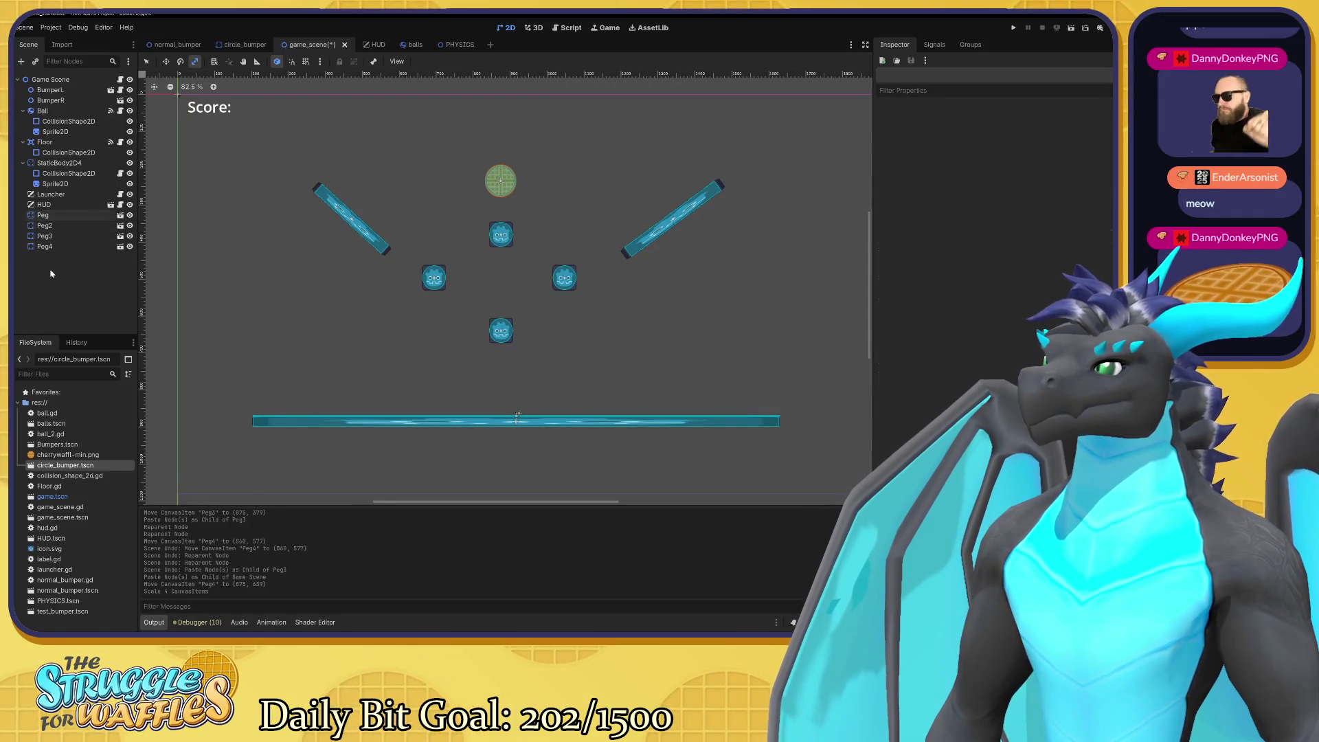
{"action": "key", "text": "w"}
{"action": "mouse_move", "coordinate": [436, 279]}
{"action": "left_mouse_down"}
{"action": "mouse_move", "coordinate": [399, 346]}
{"action": "mouse_move", "coordinate": [379, 347]}
{"action": "left_mouse_up"}
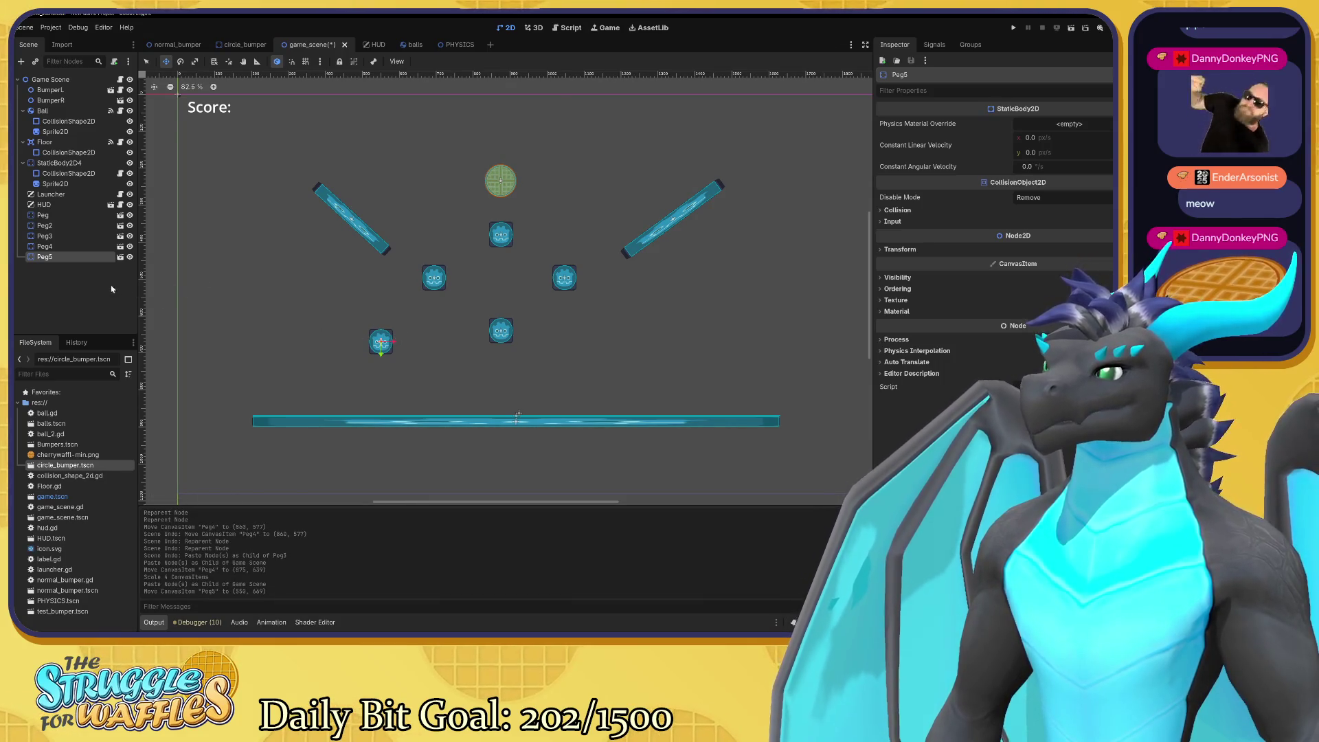
{"action": "key", "text": "ctrl+v"}
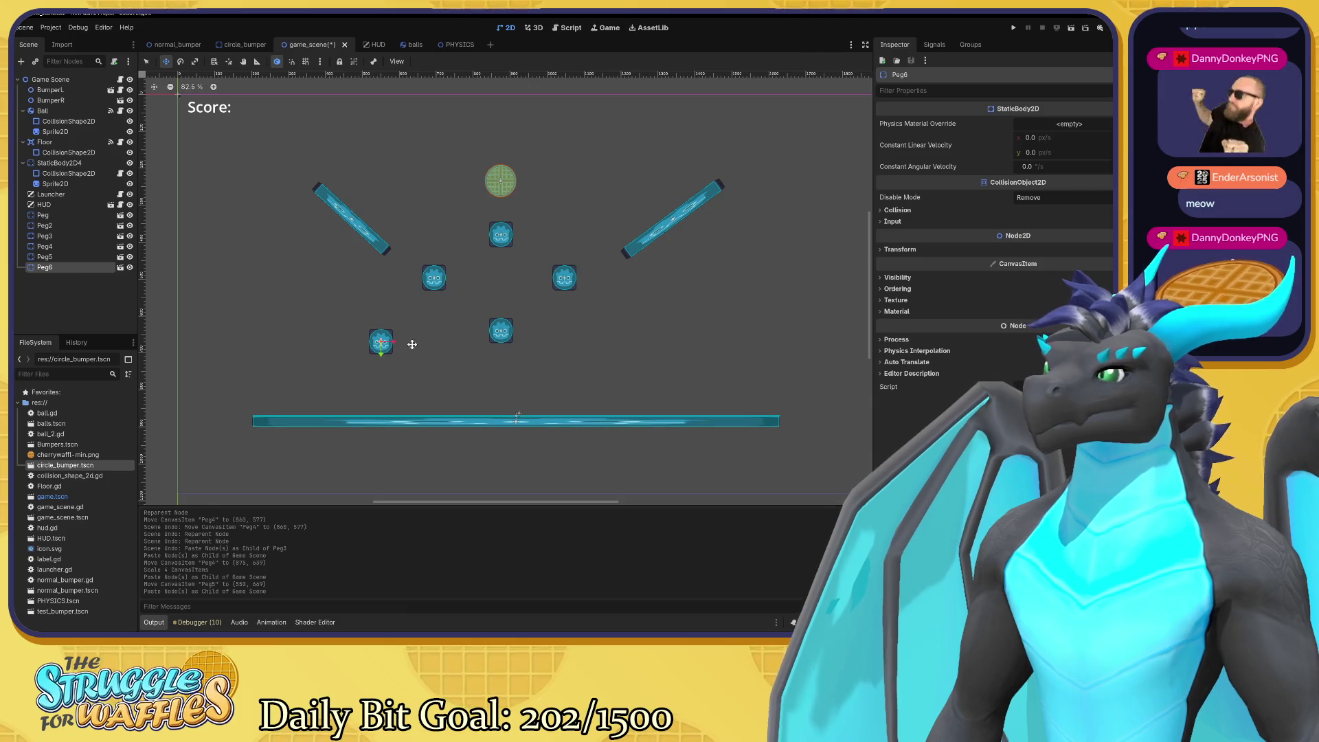
{"action": "mouse_move", "coordinate": [392, 341]}
{"action": "left_mouse_down"}
{"action": "mouse_move", "coordinate": [681, 371]}
{"action": "mouse_move", "coordinate": [635, 372]}
{"action": "left_mouse_up"}
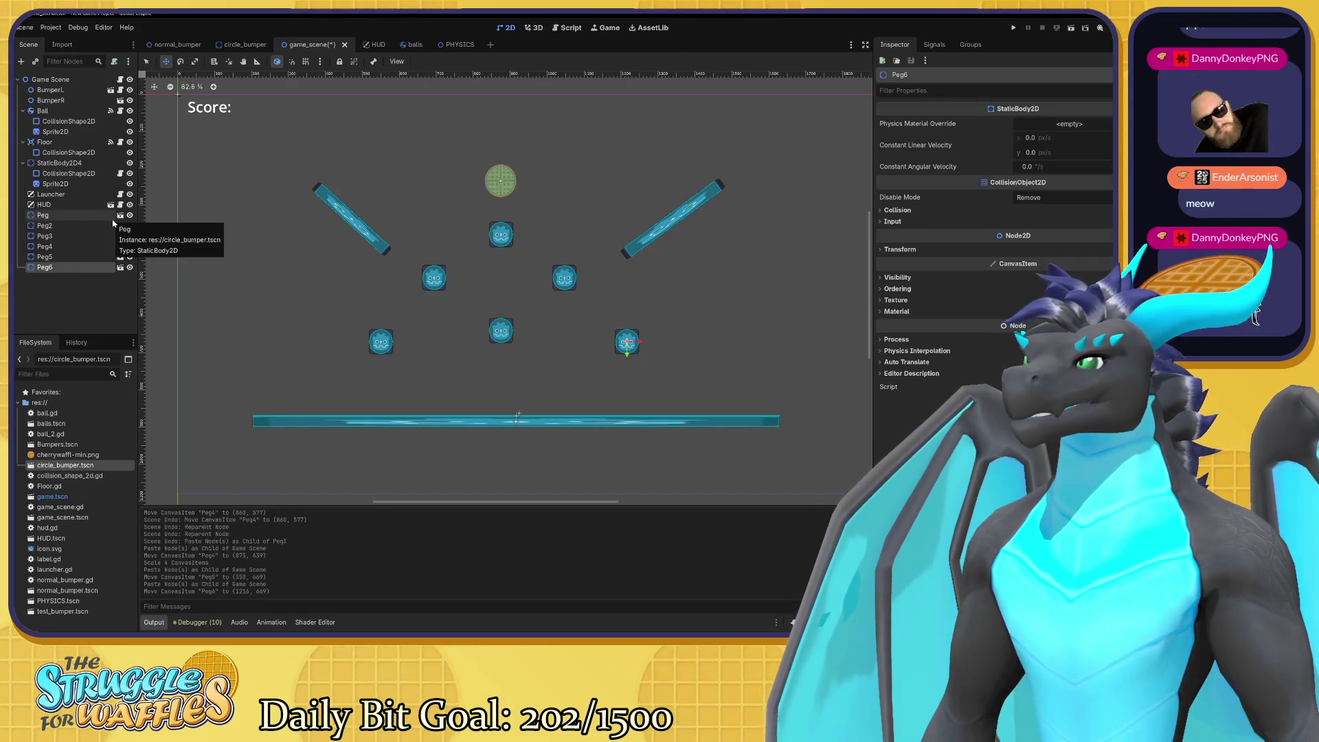
{"action": "left_click", "coordinate": [58, 111]}
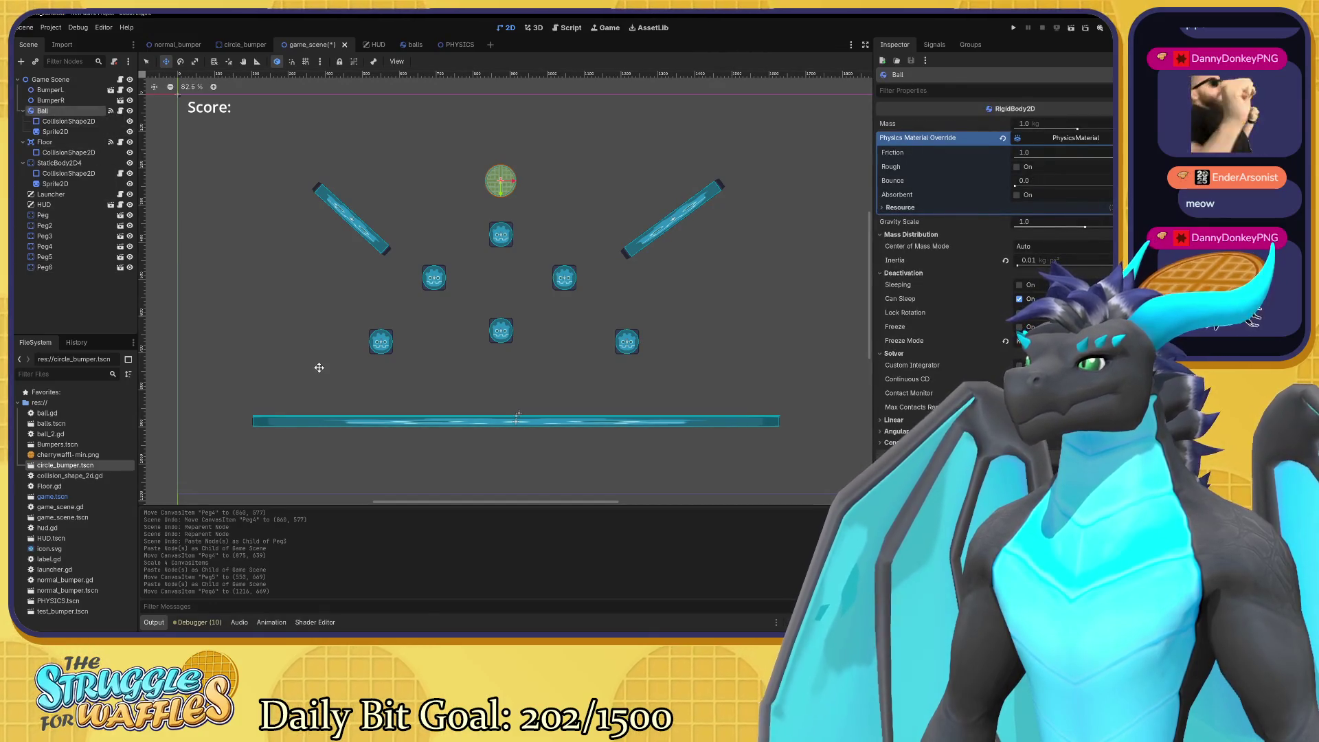
Scale the Floor's CollisionShape2D vertically to about 0.82 after undoing an oversized first stretch.
{"action": "left_click", "coordinate": [89, 153]}
{"action": "key", "text": "s"}
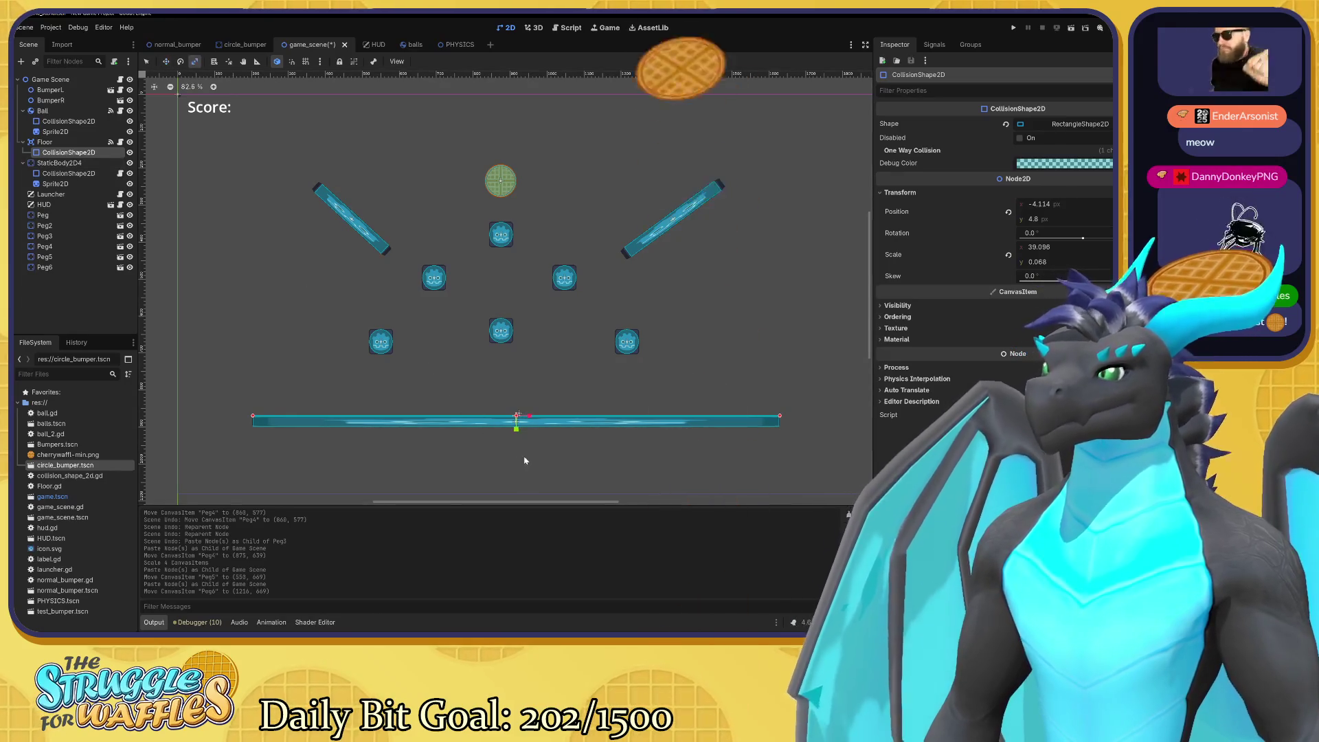
{"action": "left_click_drag", "start_coordinate": [516, 436], "coordinate": [520, 439]}
{"action": "key", "text": "ctrl+z"}
{"action": "key", "text": "w"}
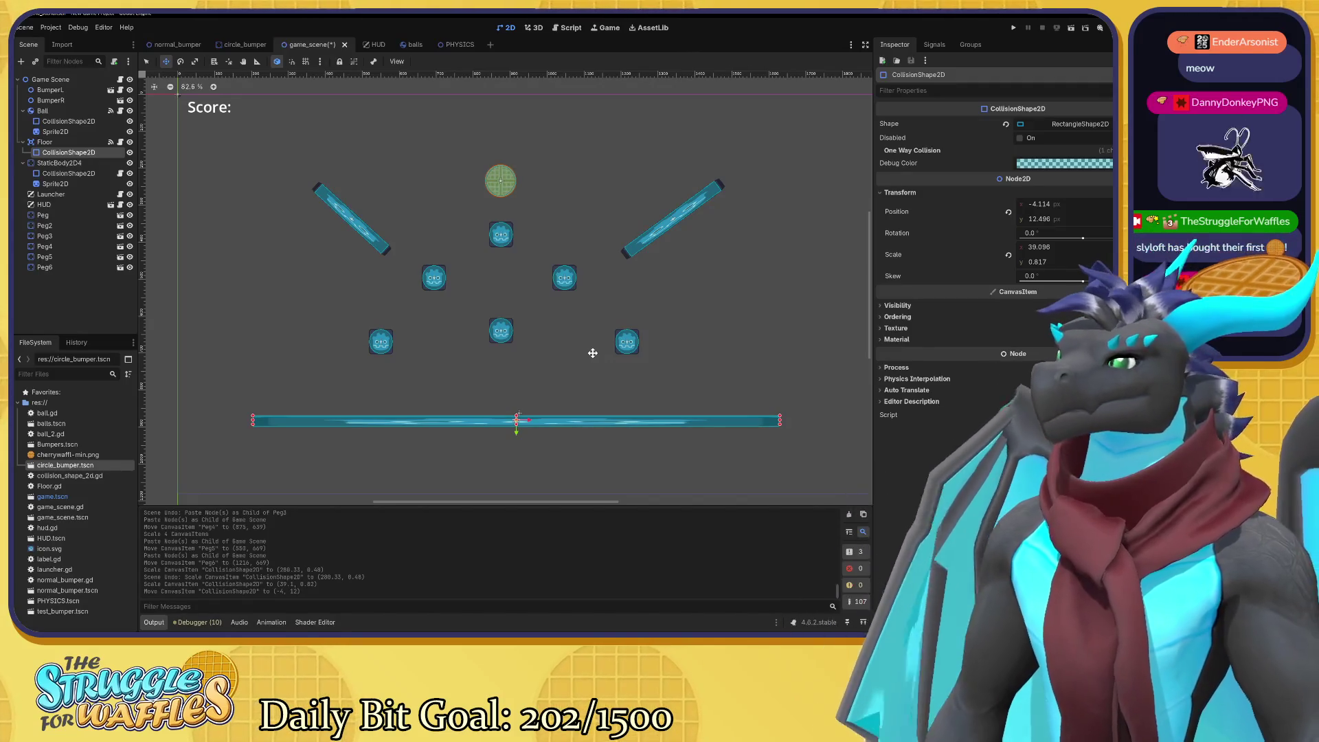
{"action": "left_click_drag", "start_coordinate": [556, 330], "coordinate": [539, 338]}
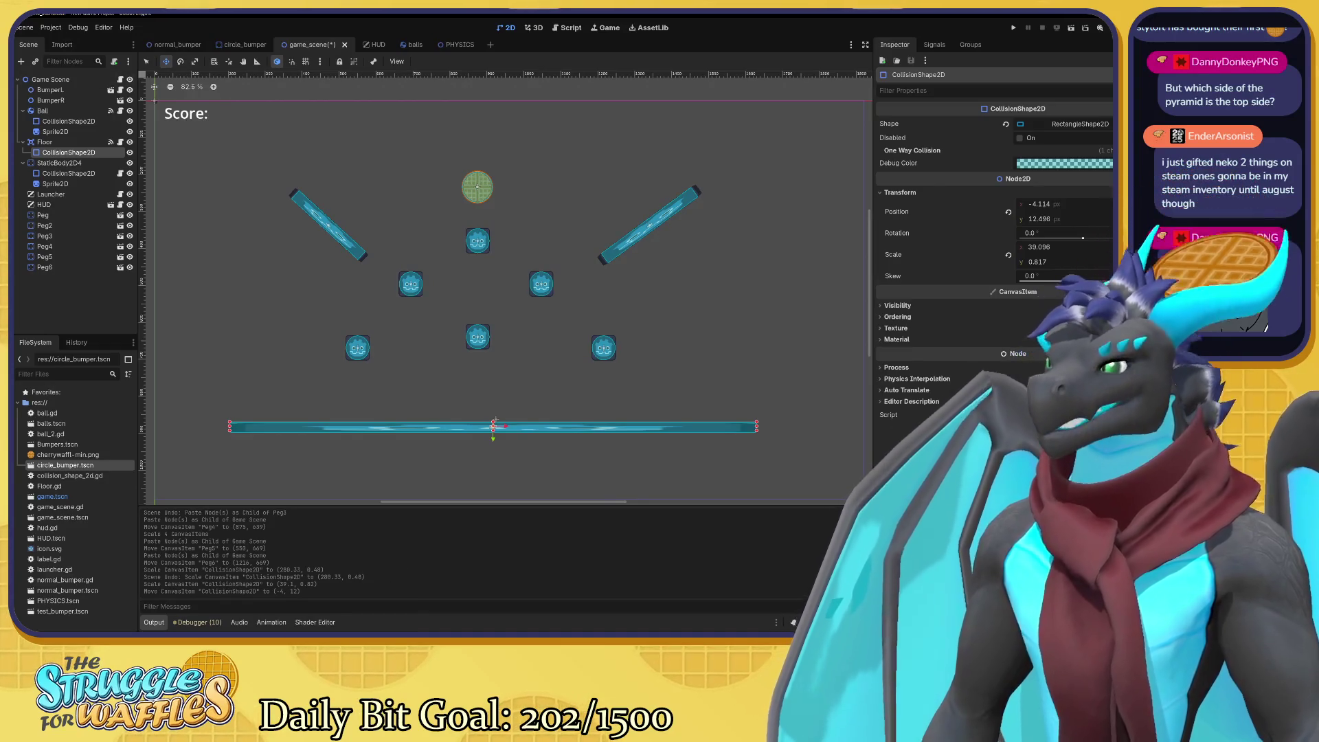
{"action": "left_click", "coordinate": [76, 113]}
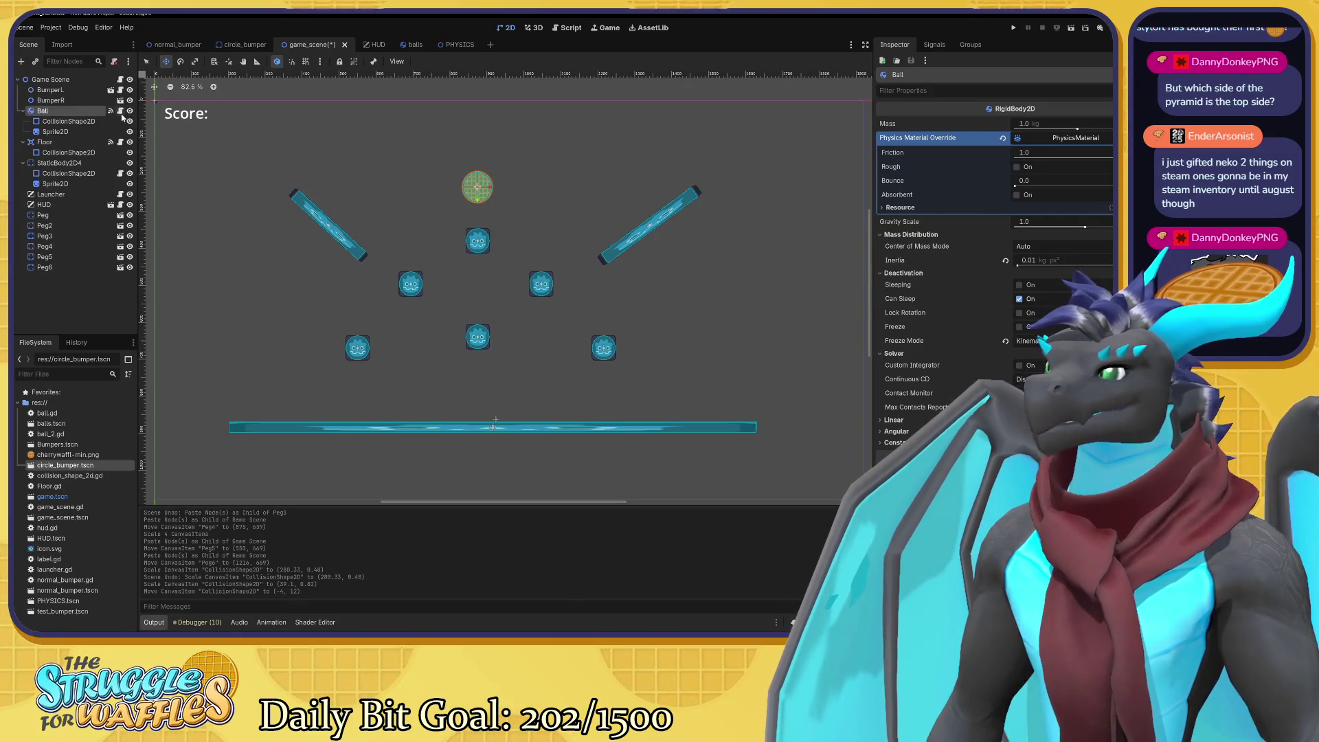
Open ball.gd and insert a new indented line at the start of _on_body_entered.
{"action": "left_click", "coordinate": [110, 111]}
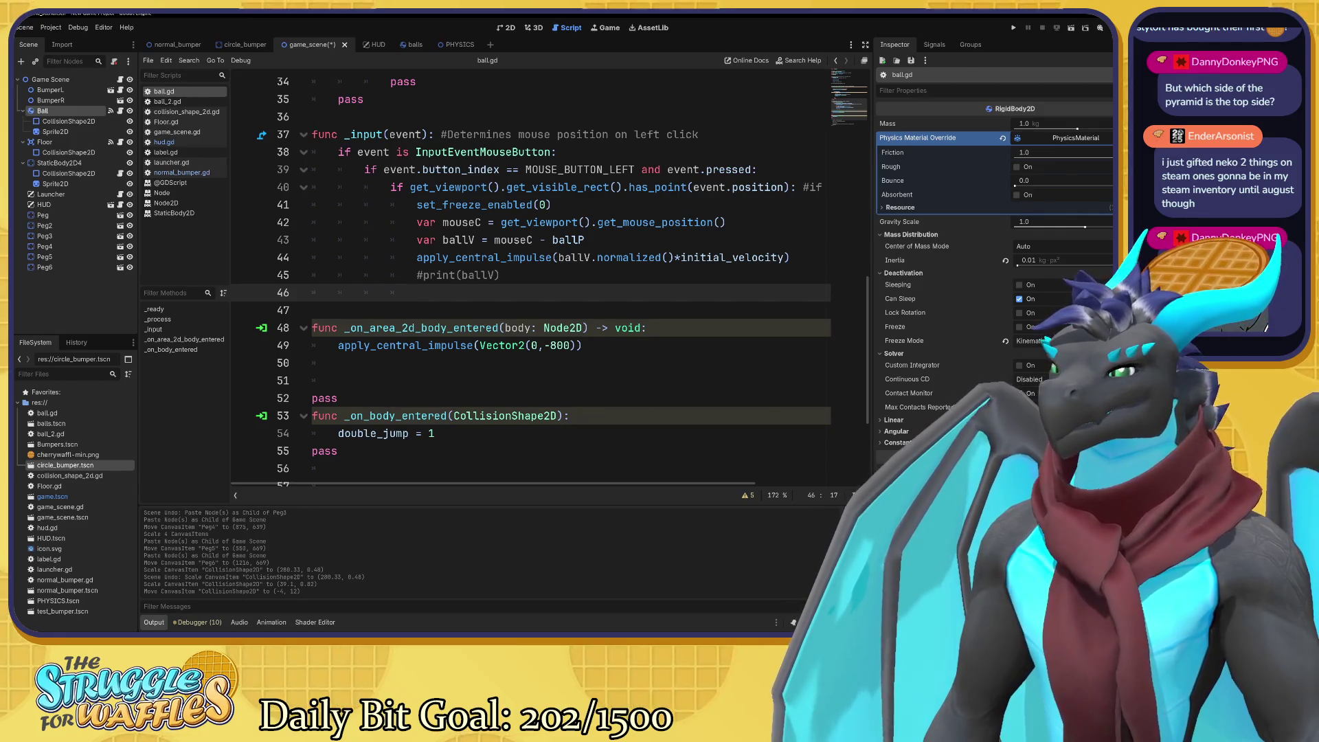
{"action": "left_click", "coordinate": [569, 416]}
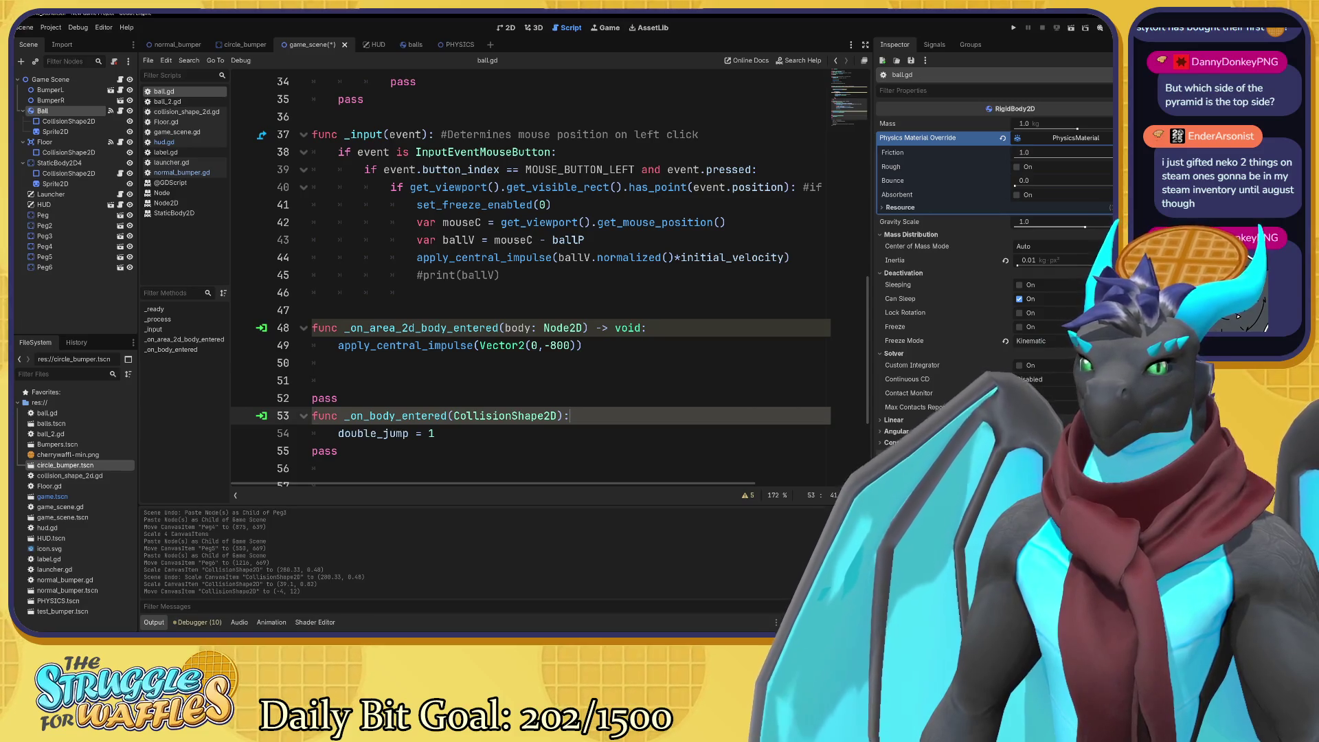
{"action": "key", "text": "Return"}
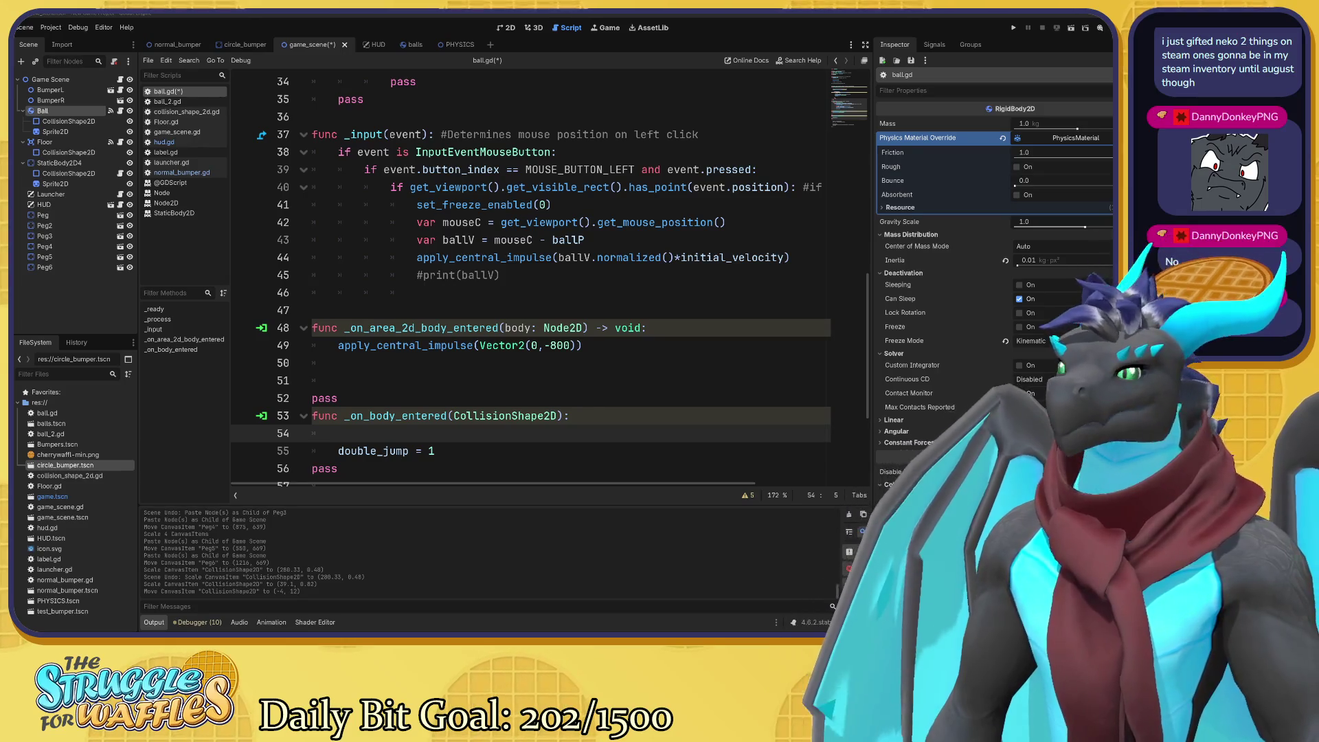
{"action": "key", "text": "alt+Tab"}
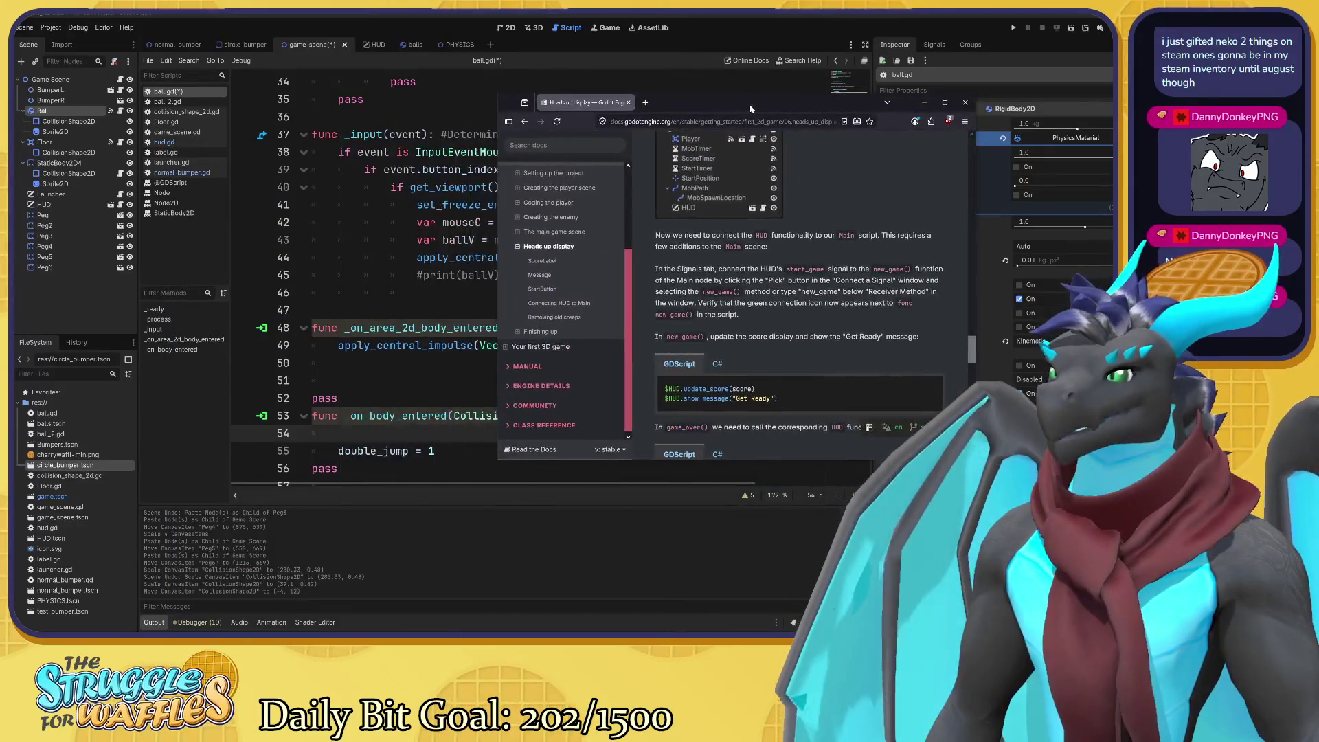
{"action": "scroll", "coordinate": [835, 305], "scroll_direction": "up", "scroll_amount": 10}
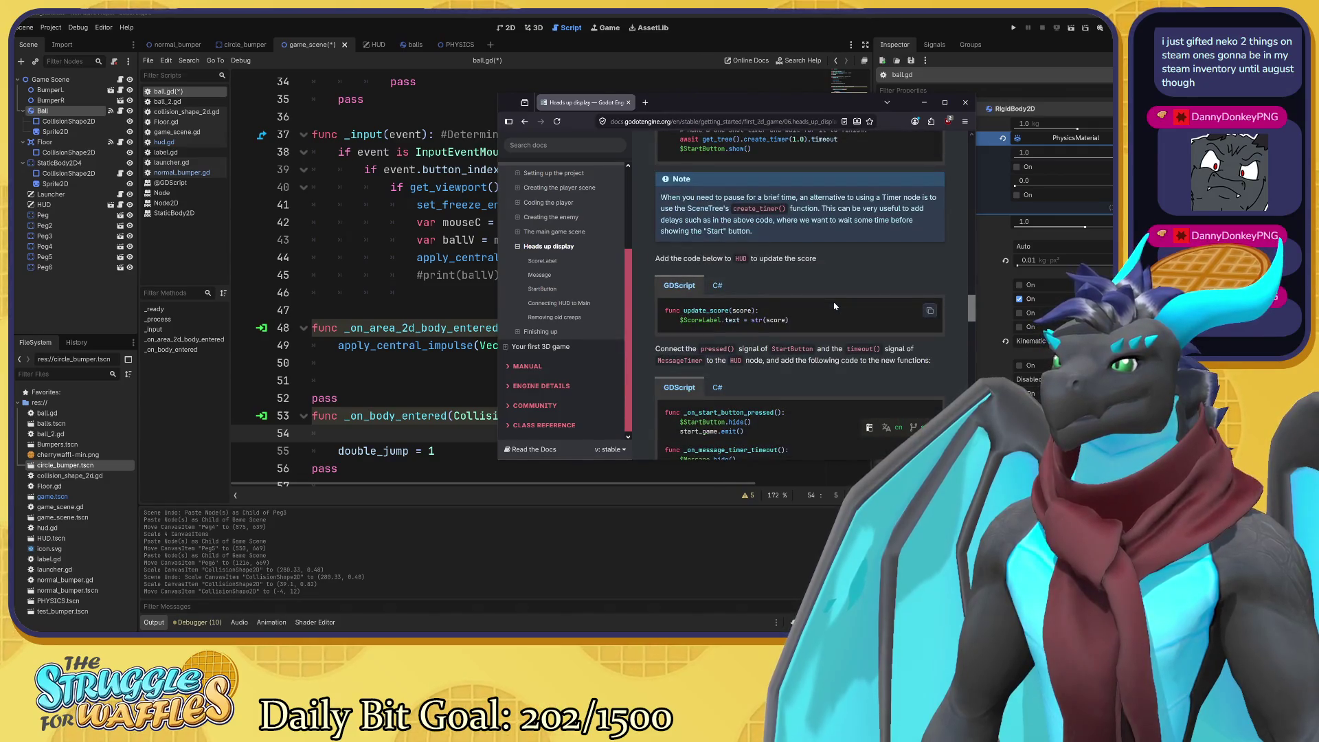
{"action": "scroll", "coordinate": [835, 306], "scroll_direction": "up", "scroll_amount": 3}
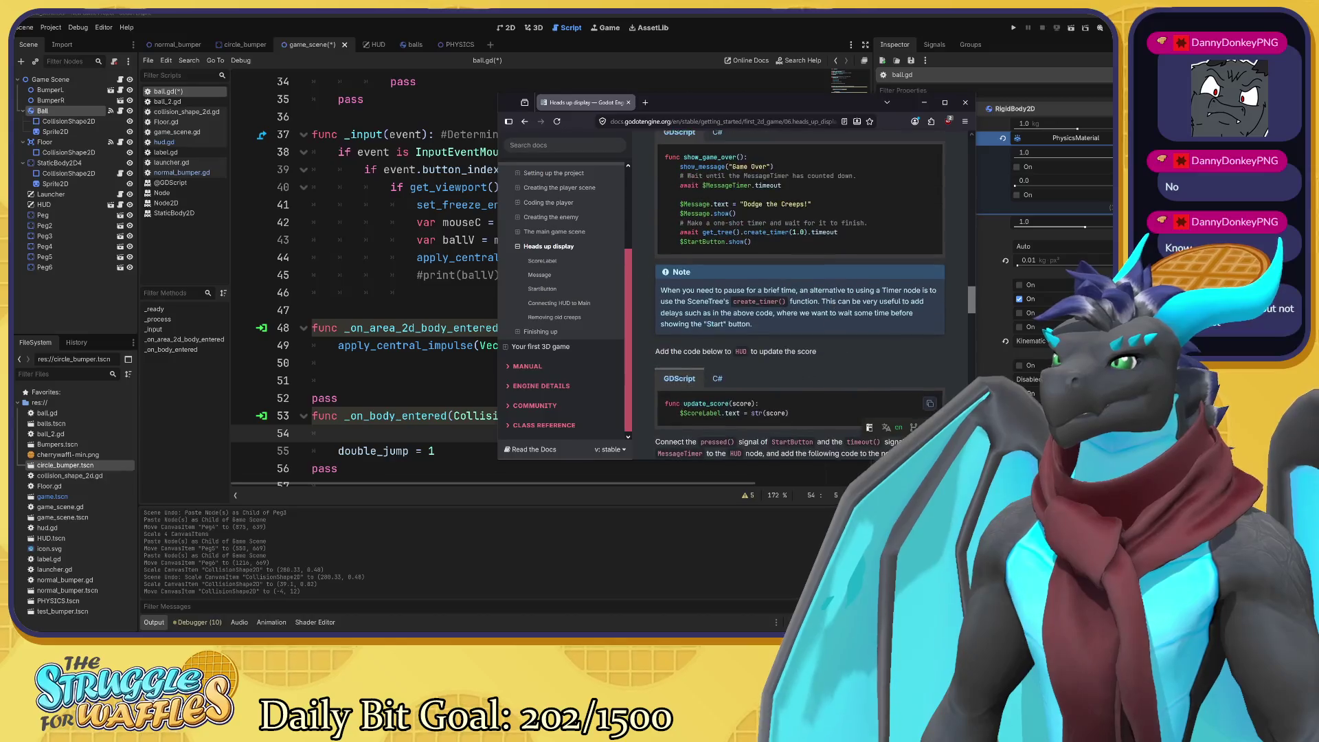
{"action": "scroll", "coordinate": [835, 306], "scroll_direction": "up", "scroll_amount": 10}
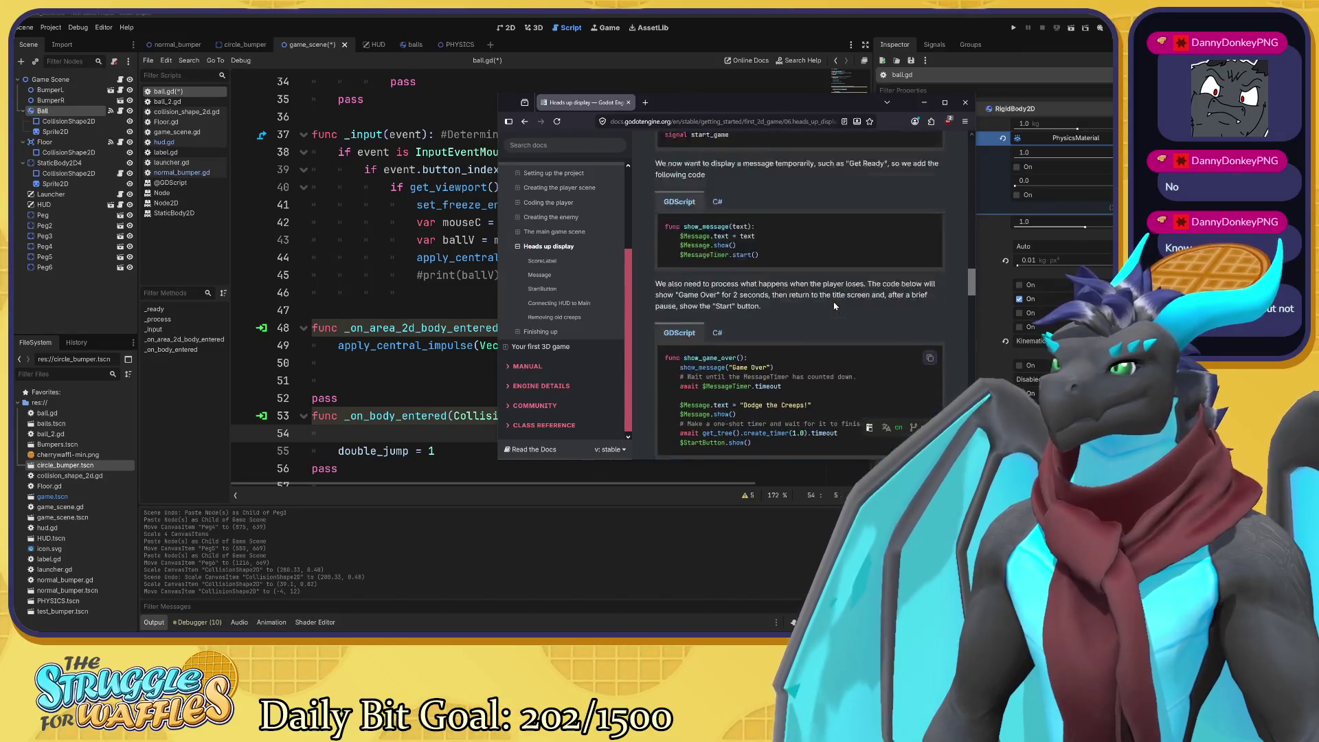
{"action": "scroll", "coordinate": [835, 306], "scroll_direction": "down", "scroll_amount": 10}
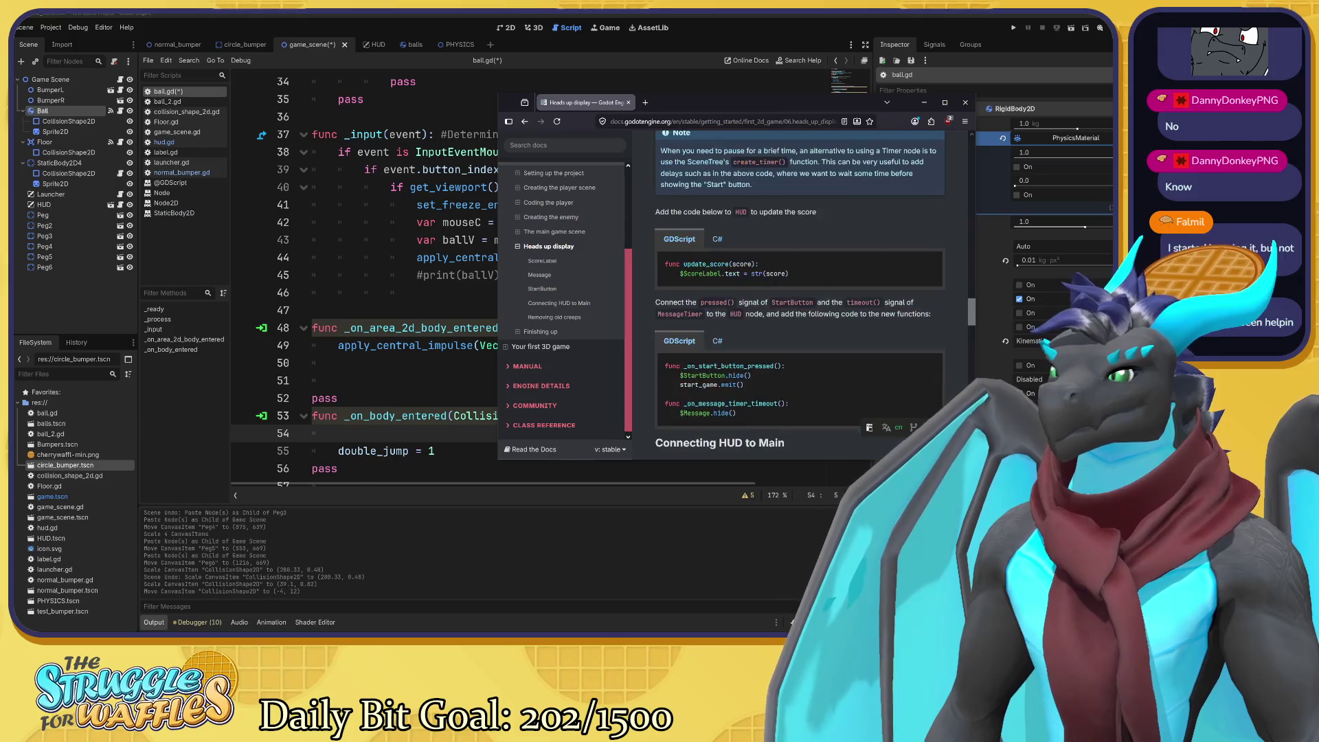
{"action": "scroll", "coordinate": [835, 306], "scroll_direction": "down", "scroll_amount": 10}
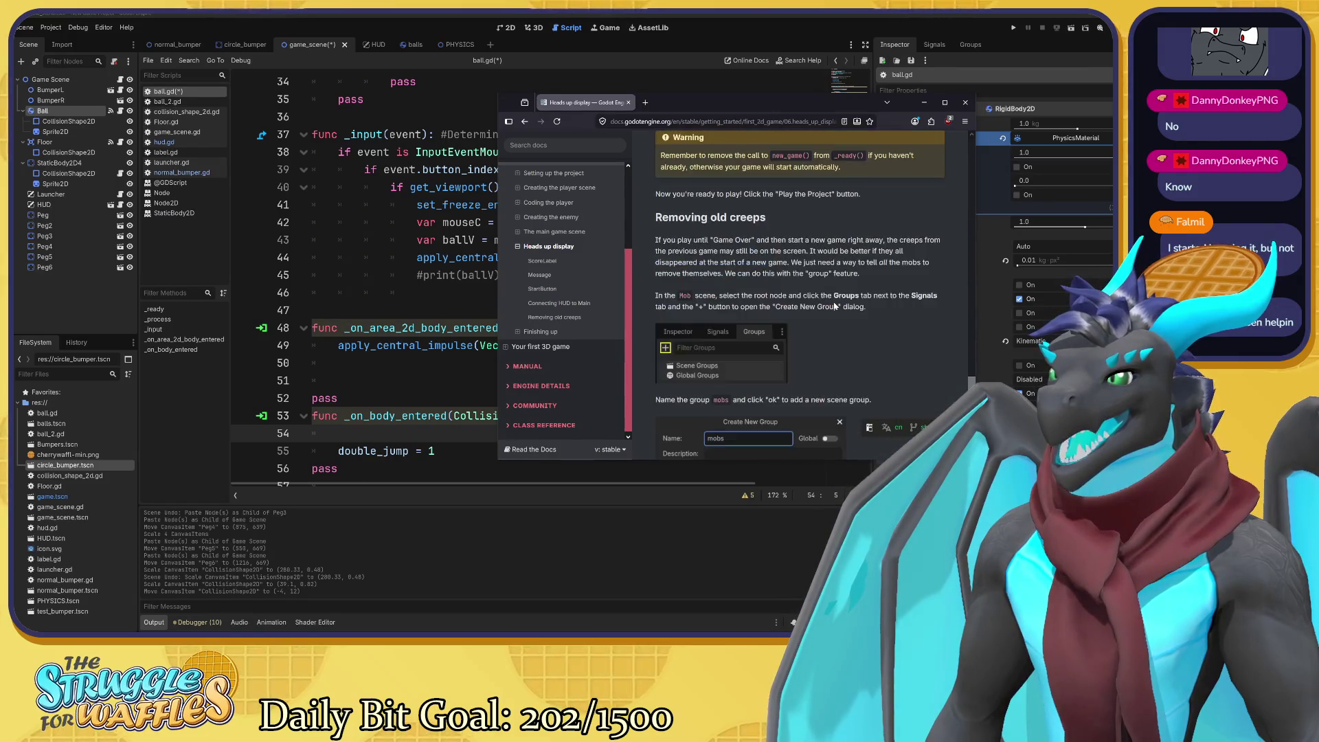
{"action": "scroll", "coordinate": [835, 306], "scroll_direction": "down", "scroll_amount": 3}
{"action": "scroll", "coordinate": [835, 306], "scroll_direction": "up", "scroll_amount": 4}
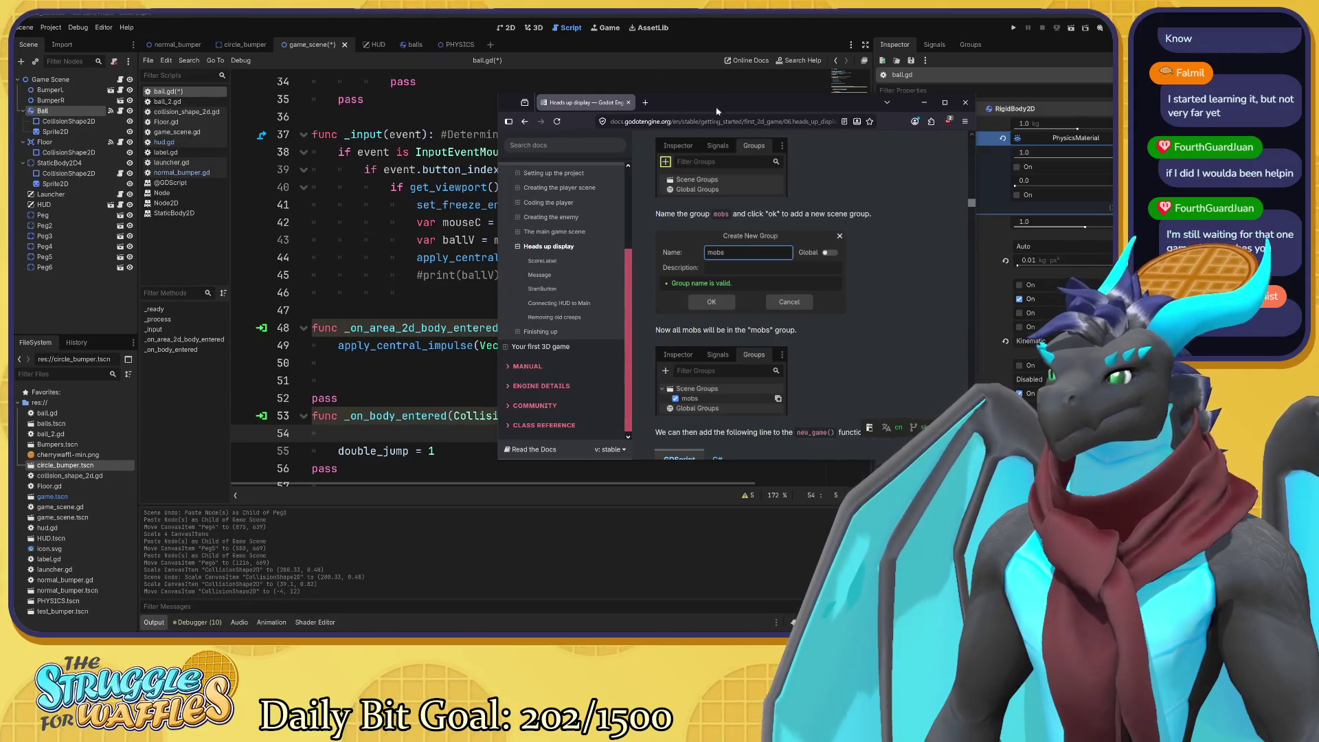
{"action": "left_click", "coordinate": [583, 12]}
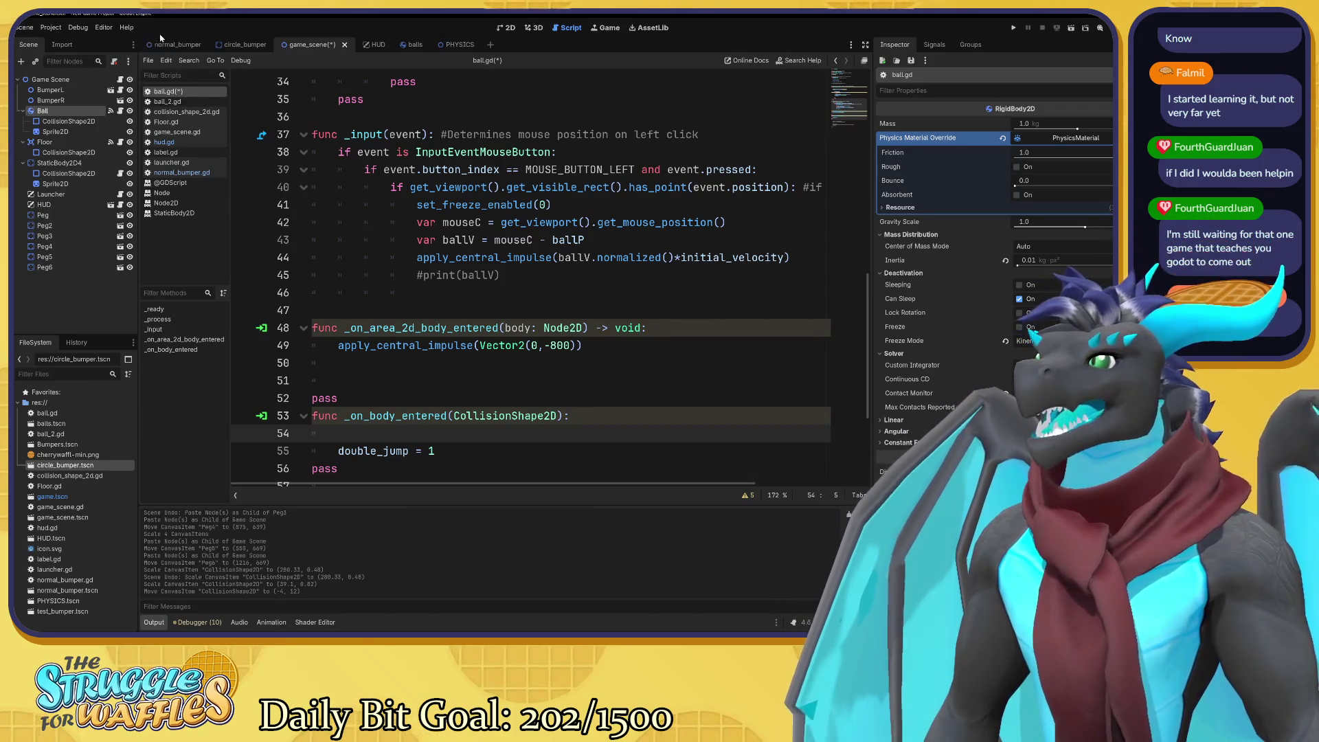
{"action": "left_click", "coordinate": [187, 46]}
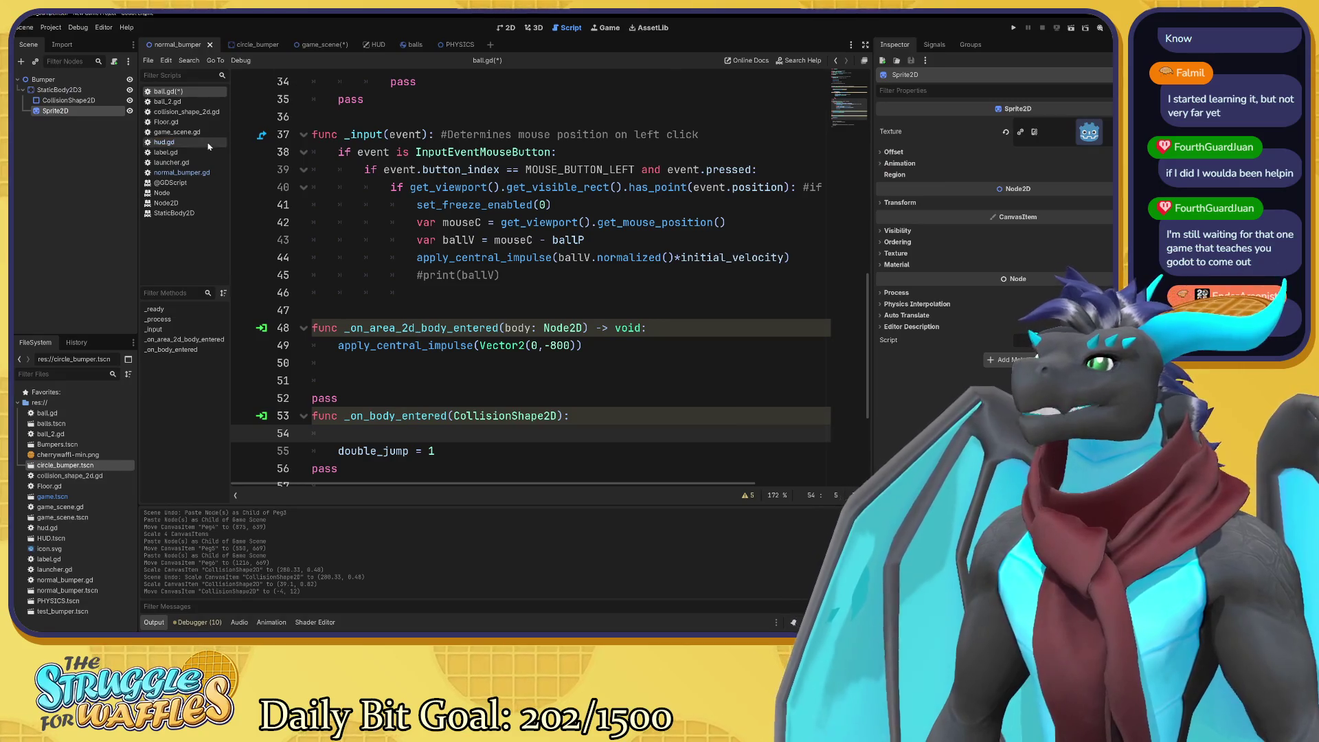
{"action": "left_click", "coordinate": [194, 173]}
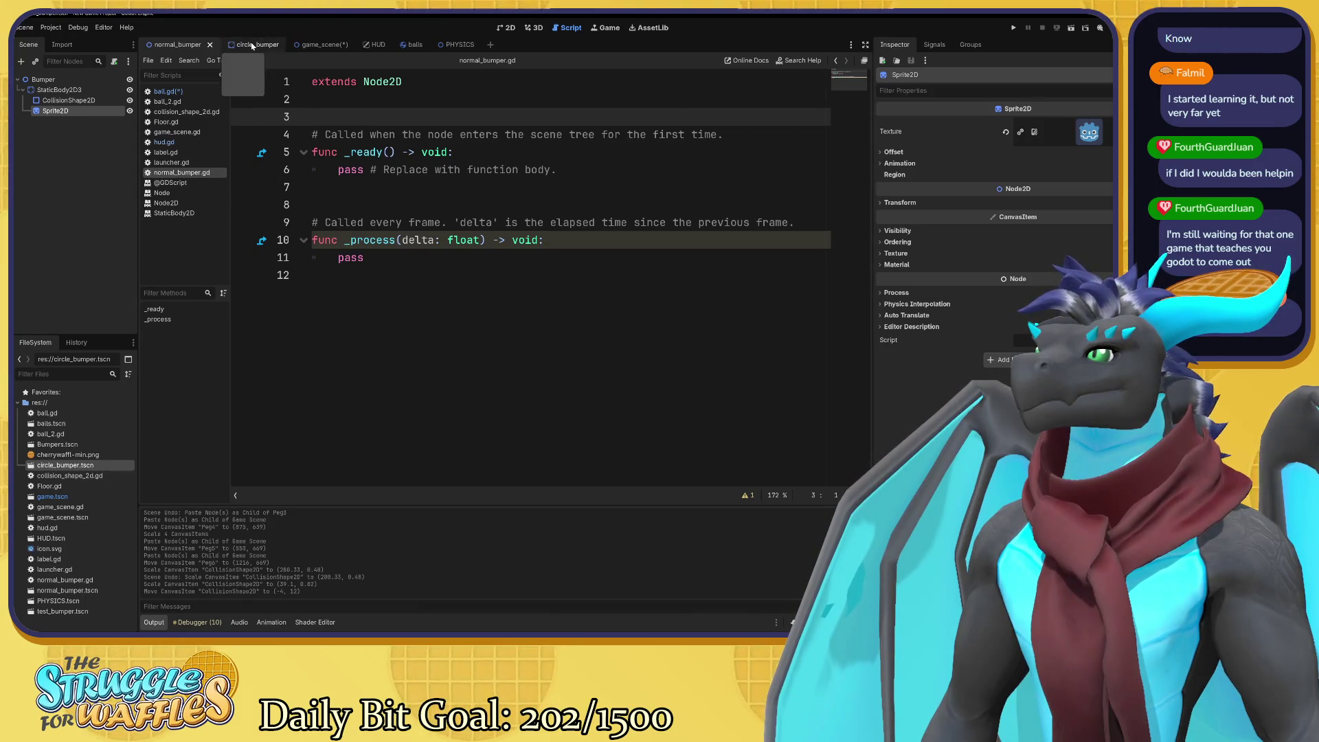
{"action": "left_click", "coordinate": [313, 45]}
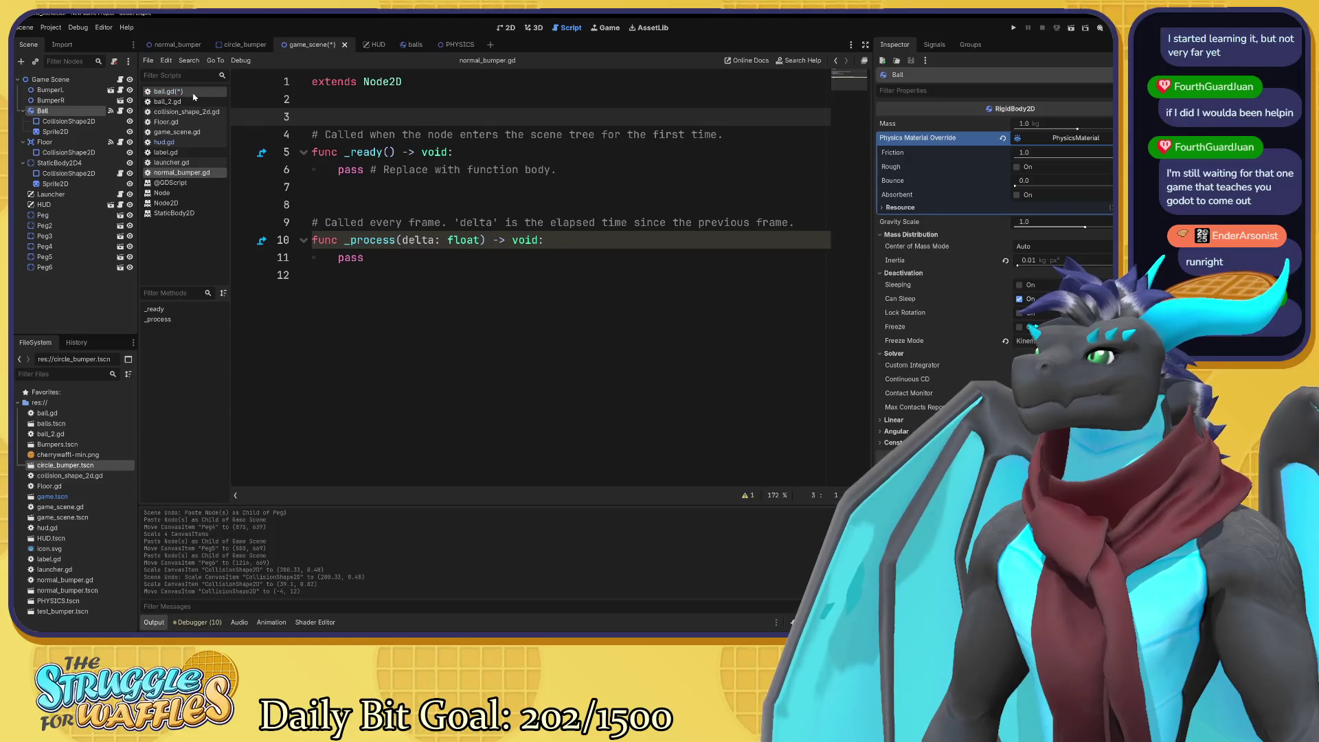
{"action": "left_click", "coordinate": [178, 92]}
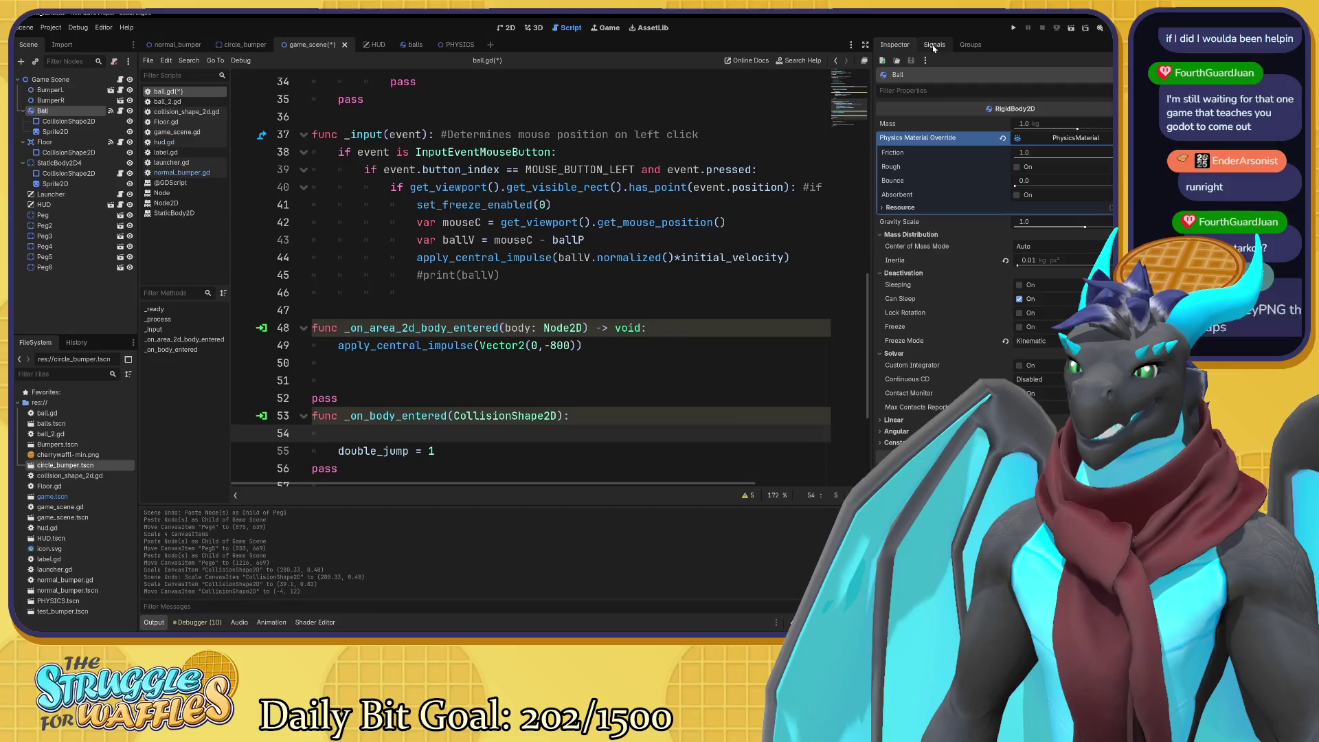
{"action": "left_click", "coordinate": [934, 46]}
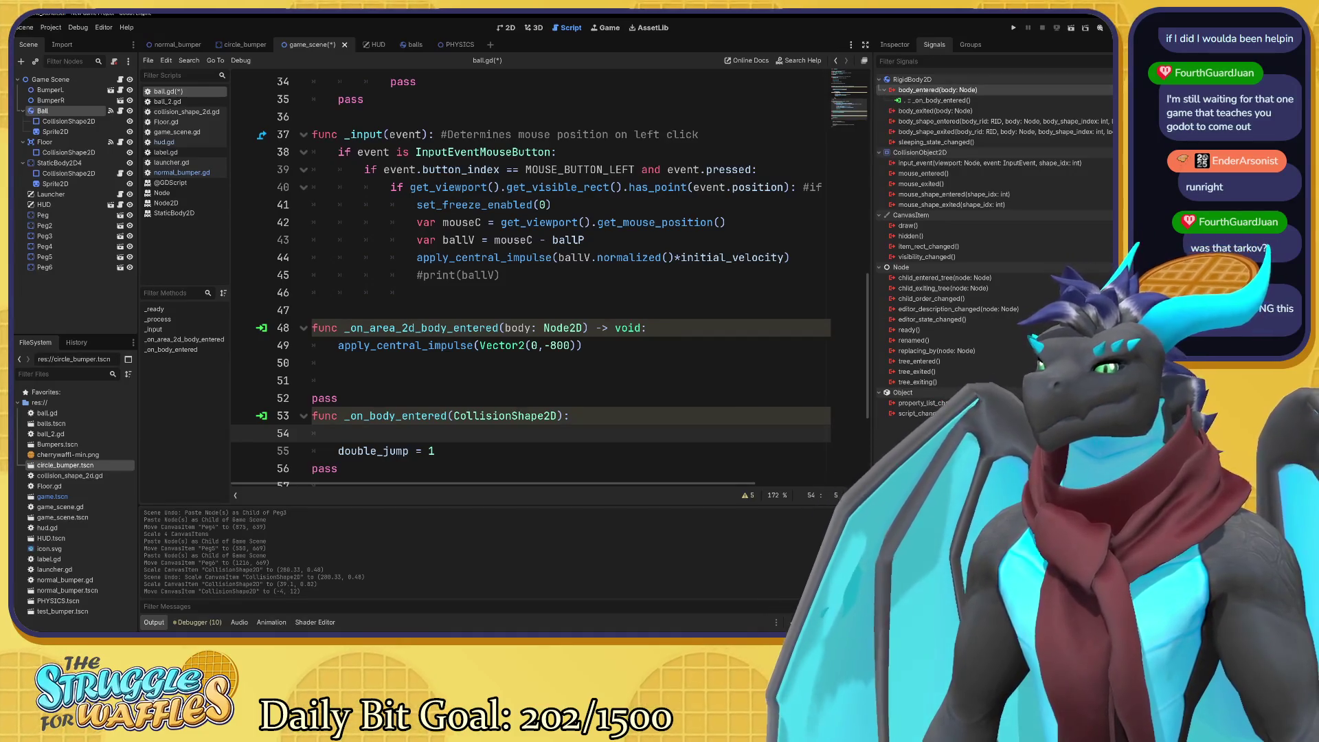
Start connecting the Ball's body_entered signal, pick BumperL as receiver, then close the dialog.
{"action": "double_click", "coordinate": [938, 90]}
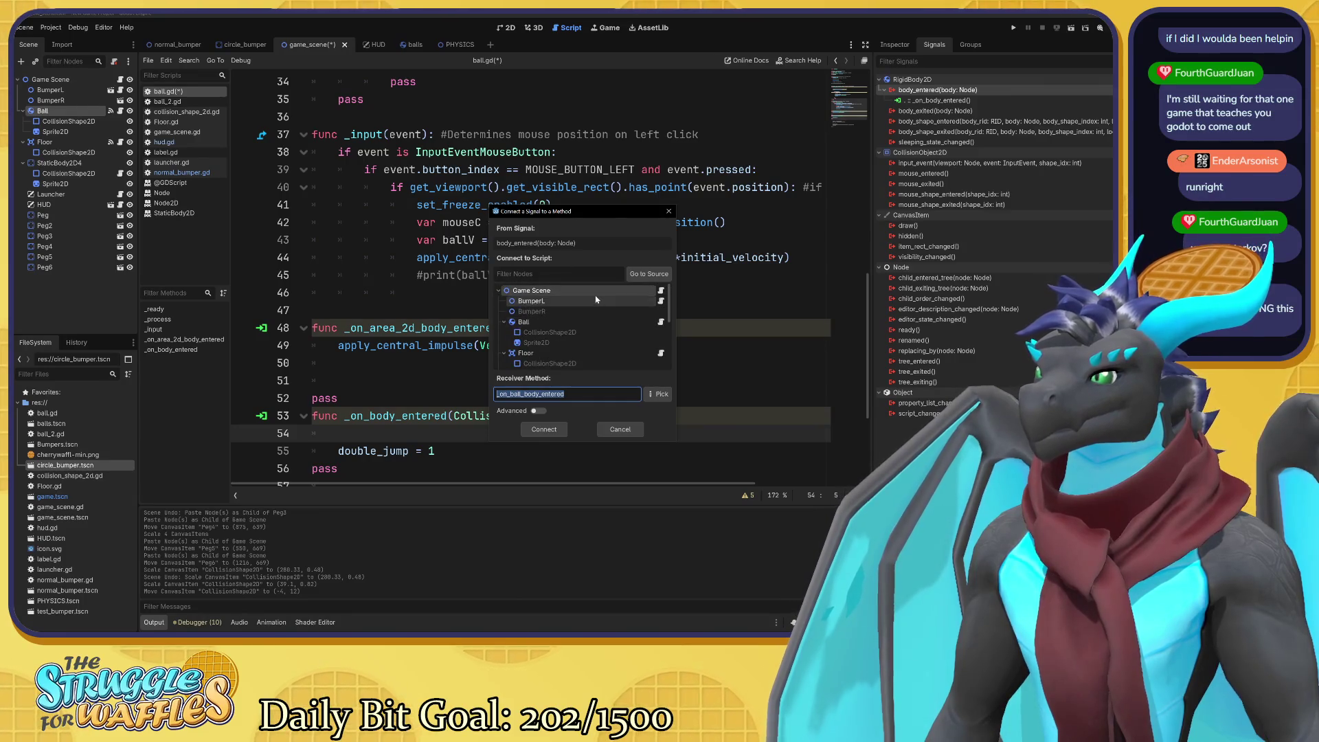
{"action": "left_click", "coordinate": [591, 301]}
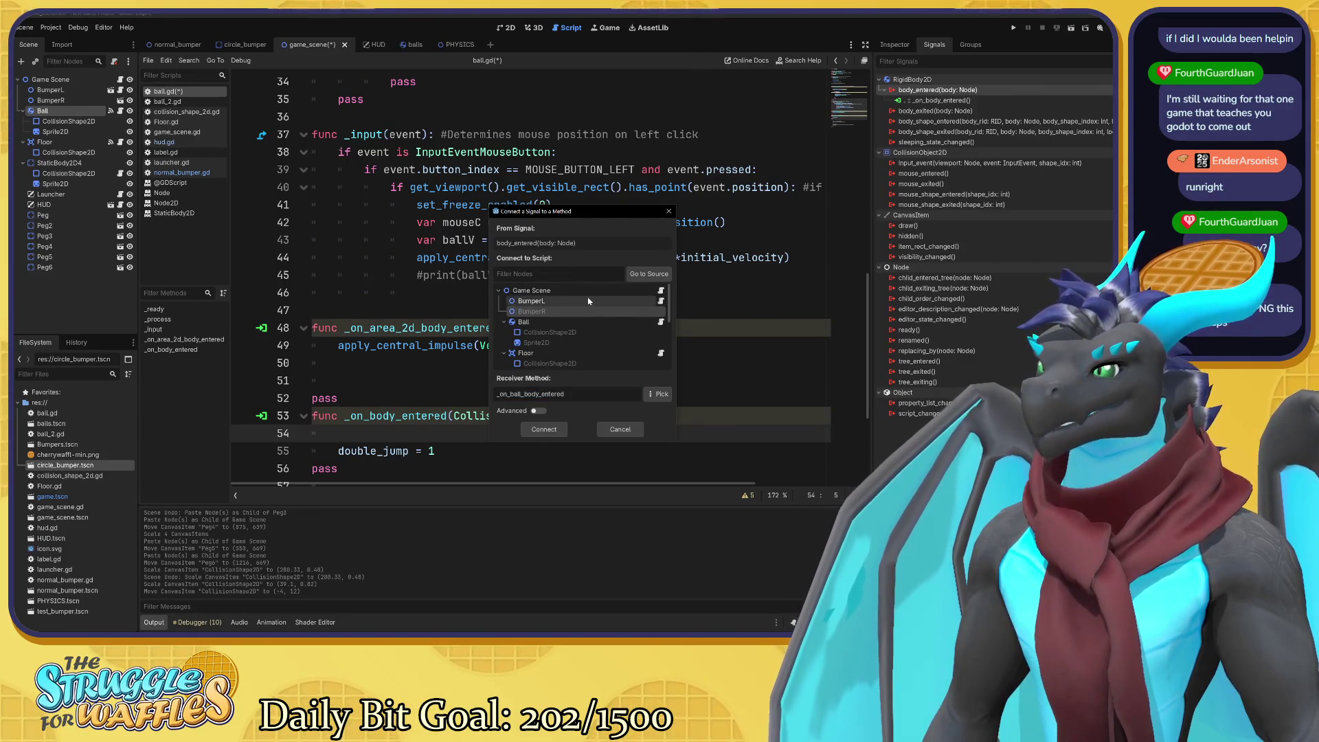
{"action": "scroll", "coordinate": [589, 301], "scroll_direction": "down", "scroll_amount": 5}
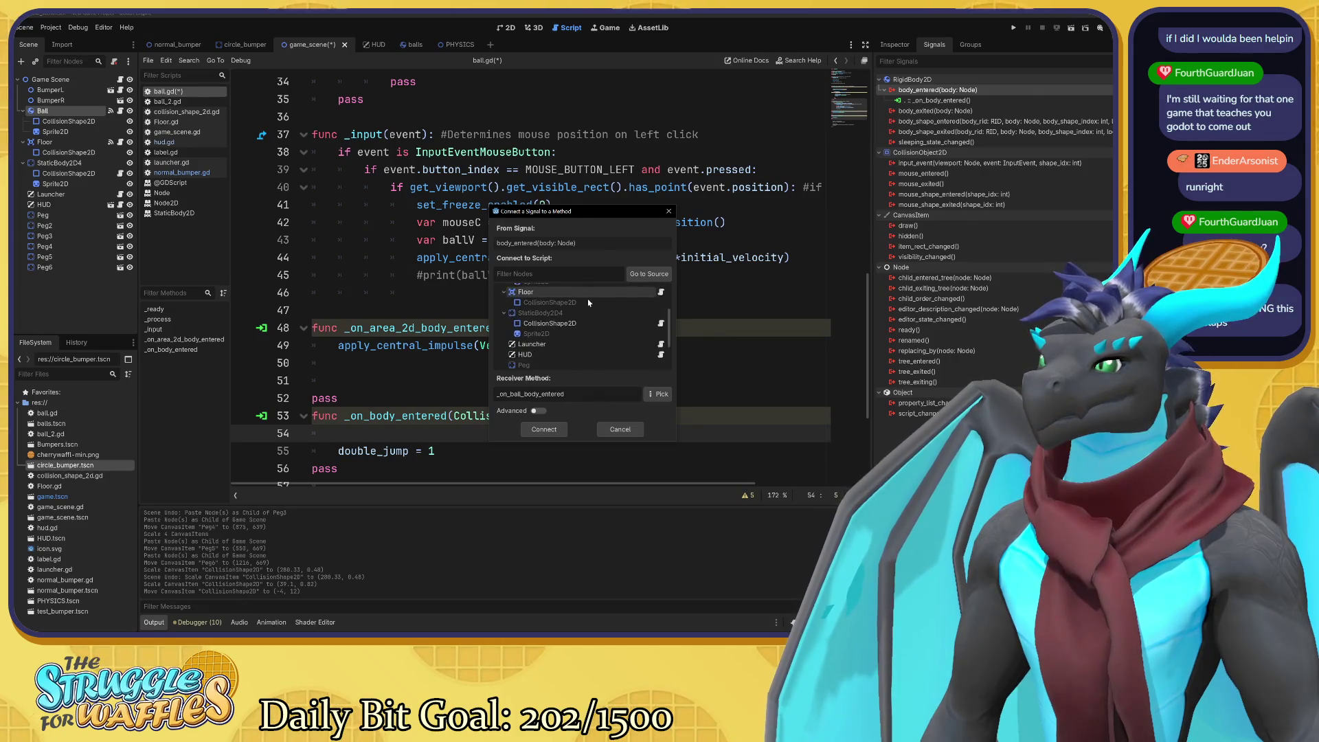
{"action": "scroll", "coordinate": [588, 301], "scroll_direction": "up", "scroll_amount": 3}
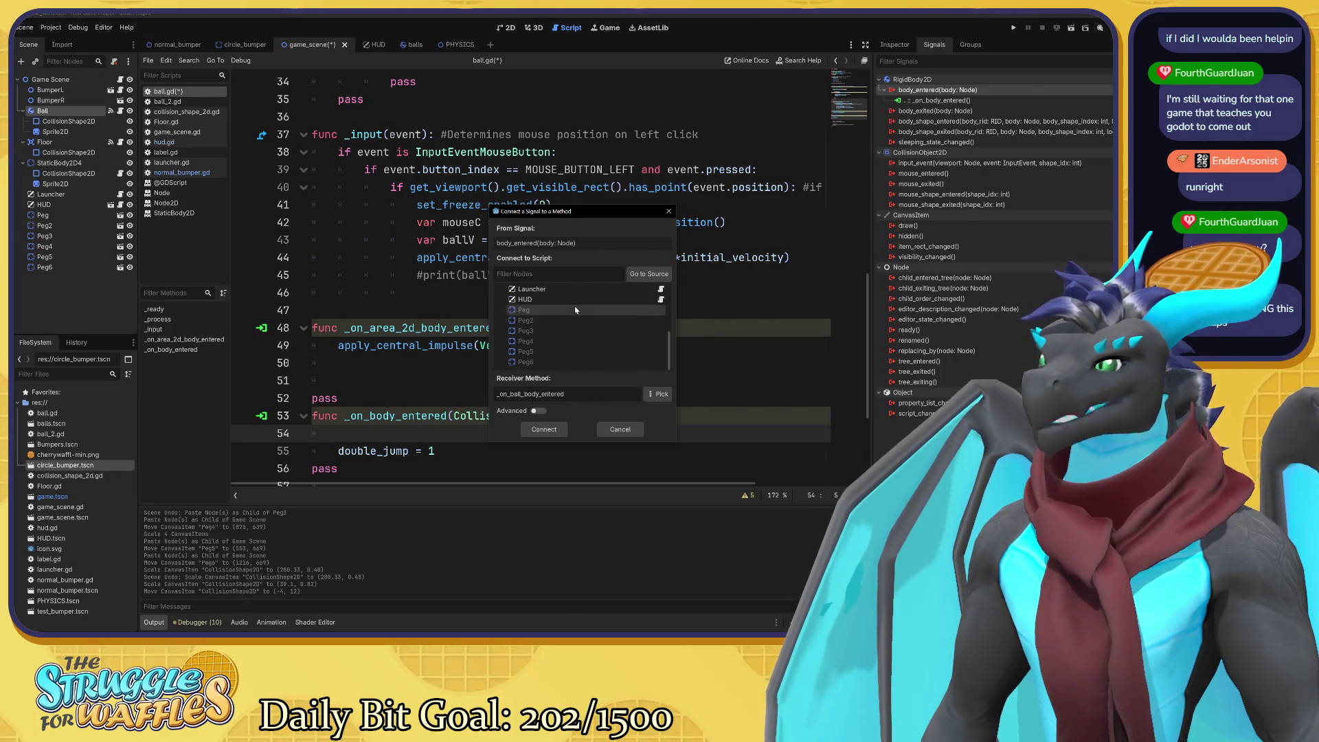
{"action": "scroll", "coordinate": [576, 310], "scroll_direction": "up", "scroll_amount": 2}
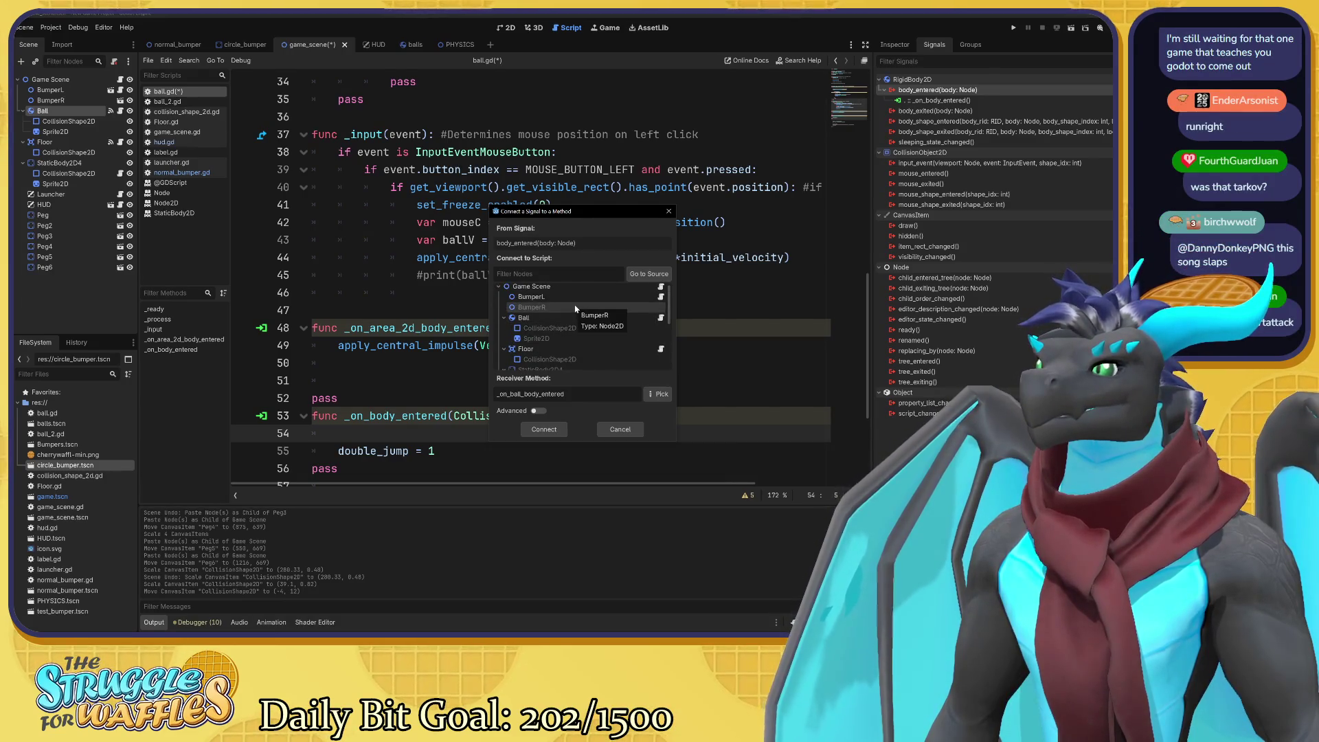
{"action": "left_click", "coordinate": [584, 297]}
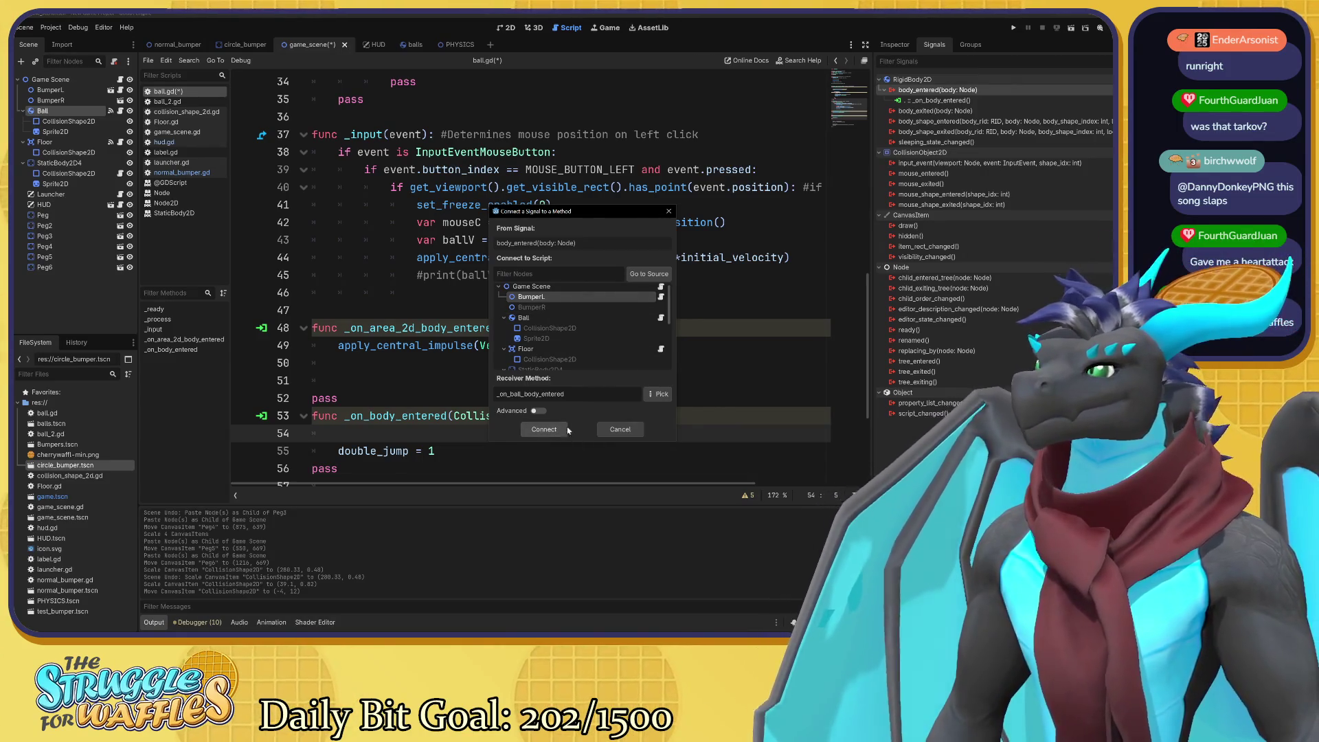
{"action": "left_click", "coordinate": [544, 429]}
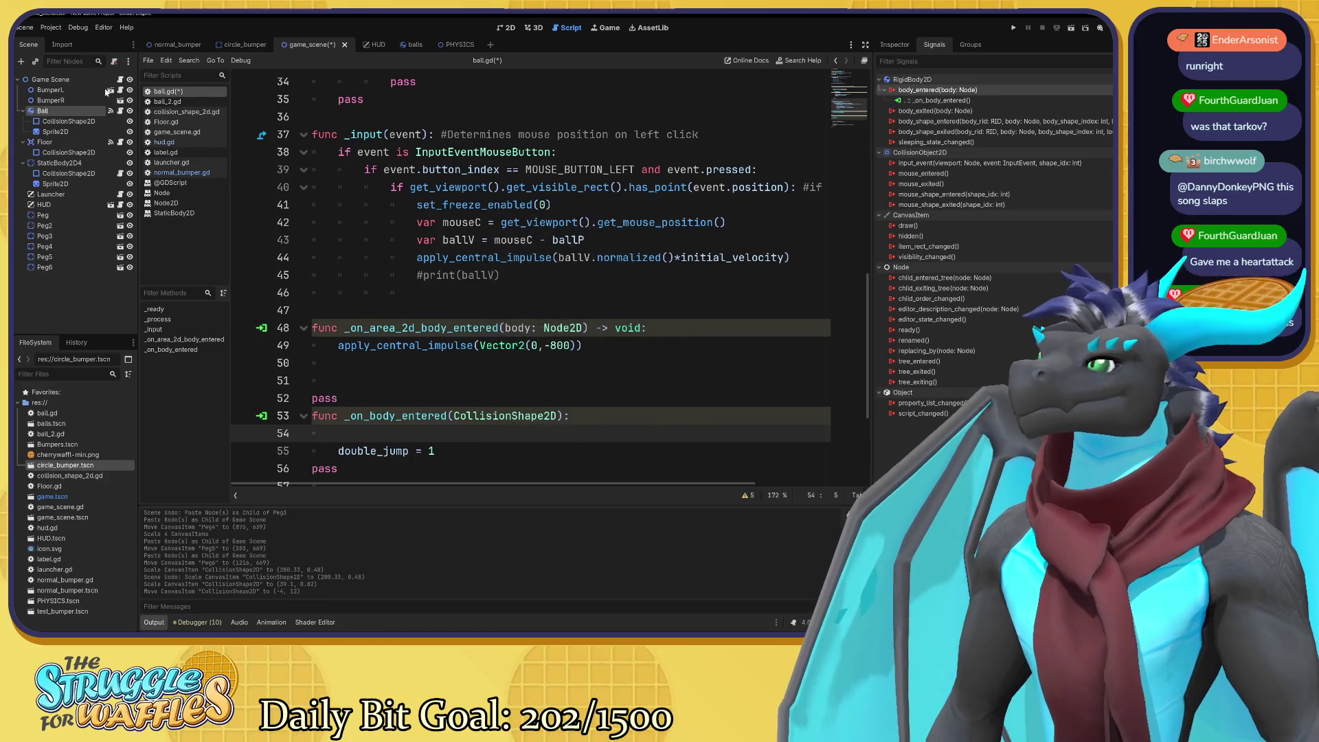
Select BumperR and review its signals, finding only CanvasItem, Node and Object ones.
{"action": "left_click", "coordinate": [55, 101]}
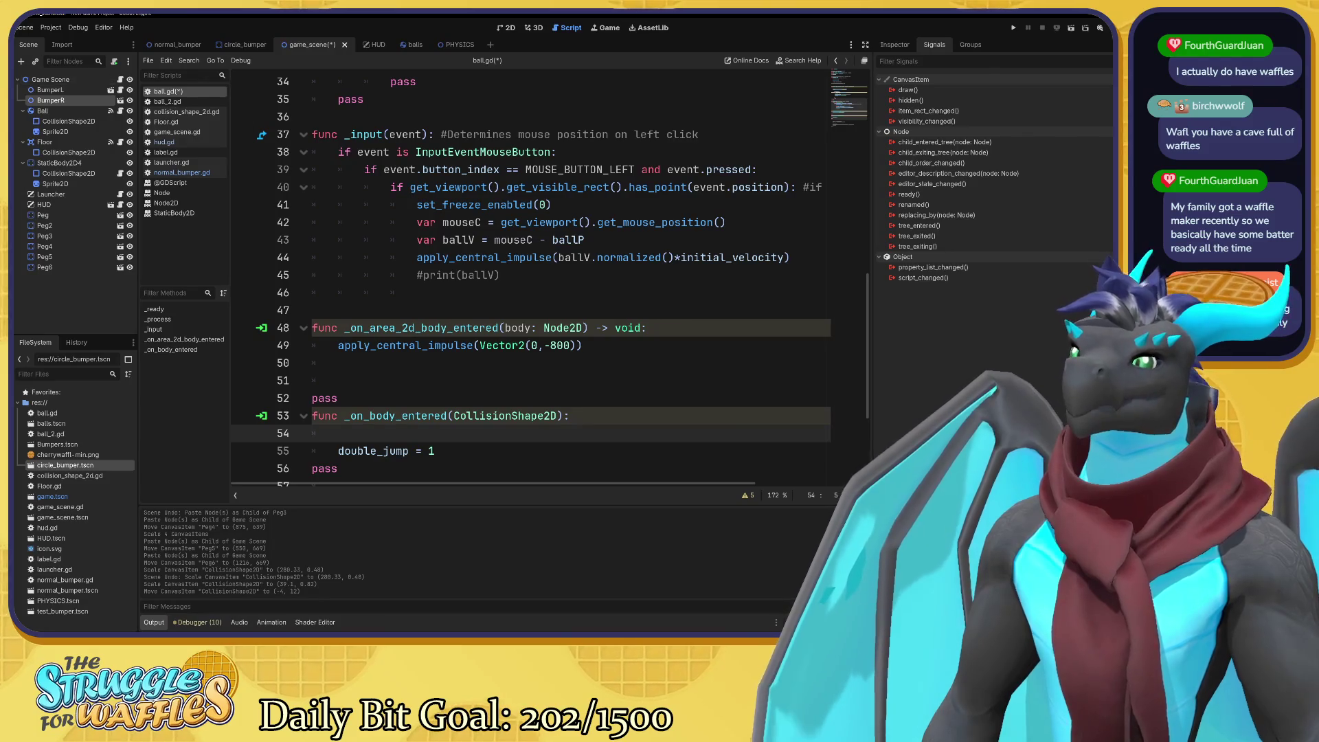
{"action": "mouse_move", "coordinate": [526, 227]}
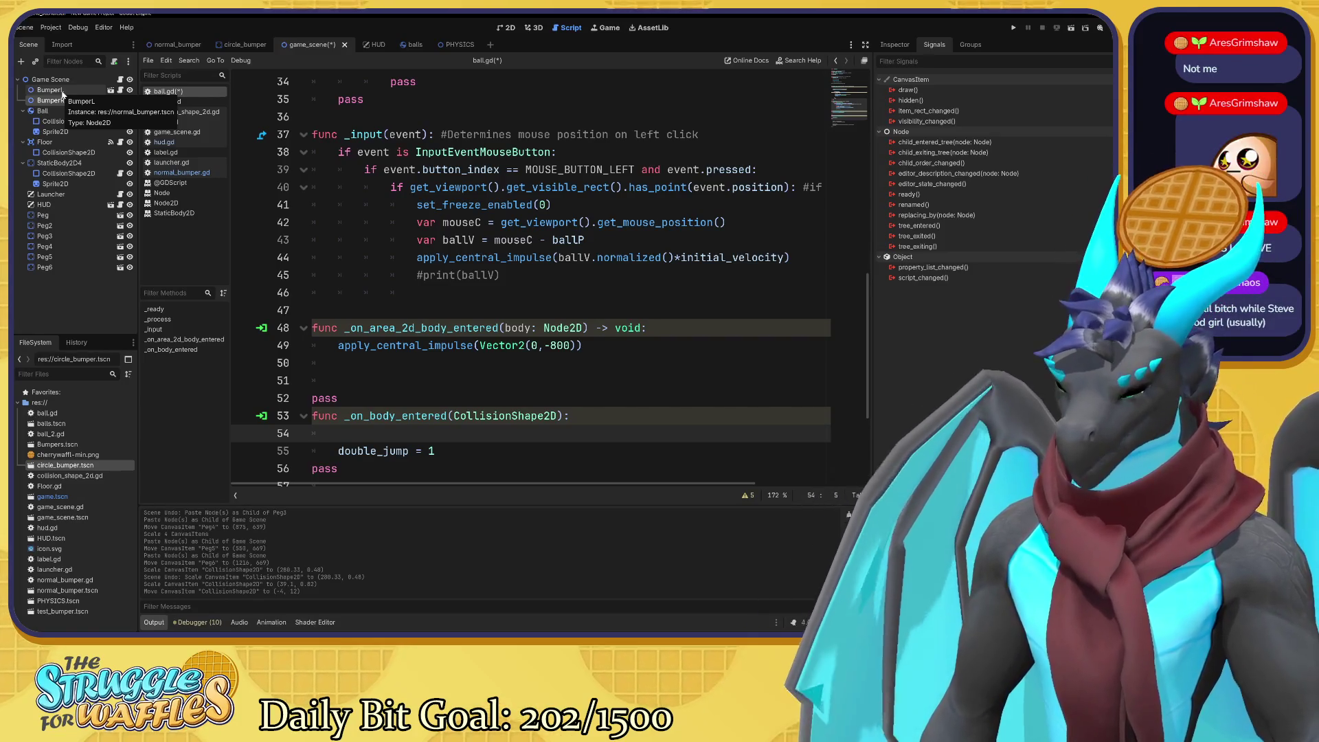
{"action": "left_click", "coordinate": [51, 101]}
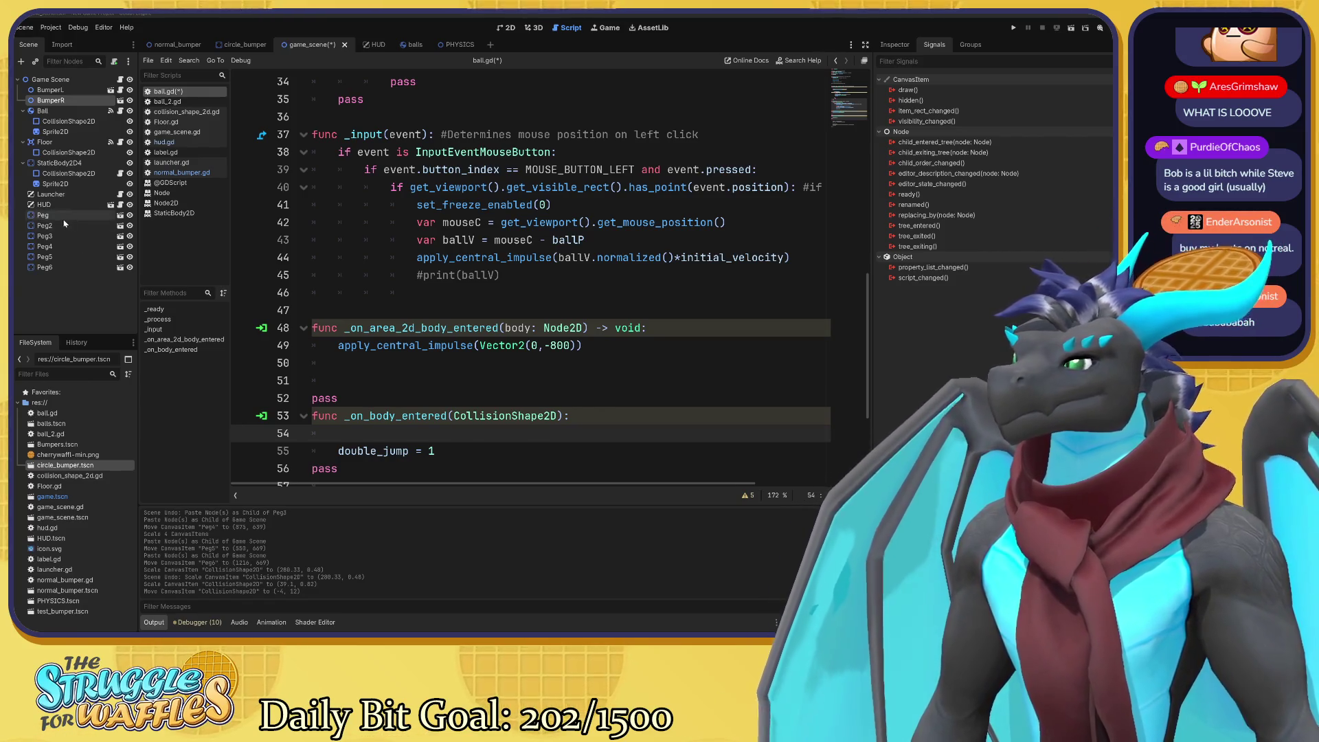
Check the Peg node's signals, then switch to the normal_bumper scene.
{"action": "left_click", "coordinate": [64, 216]}
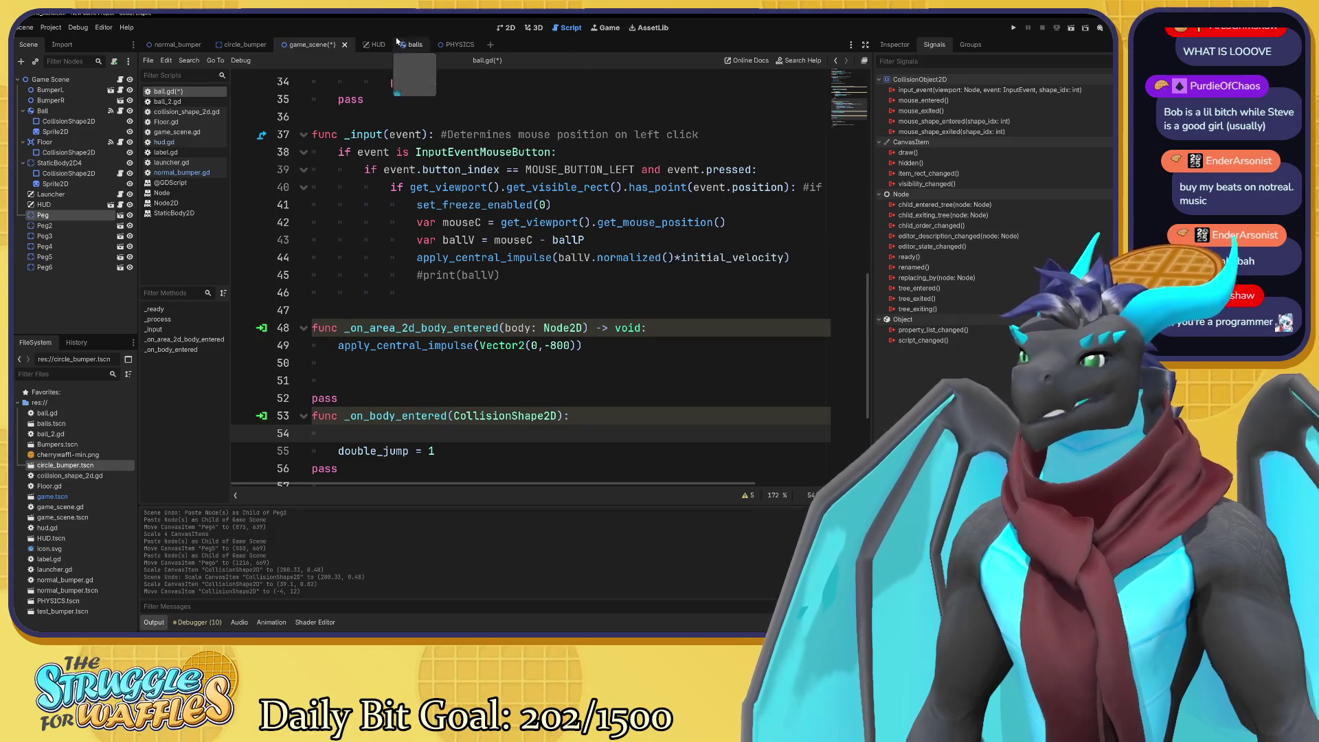
{"action": "left_click", "coordinate": [177, 44]}
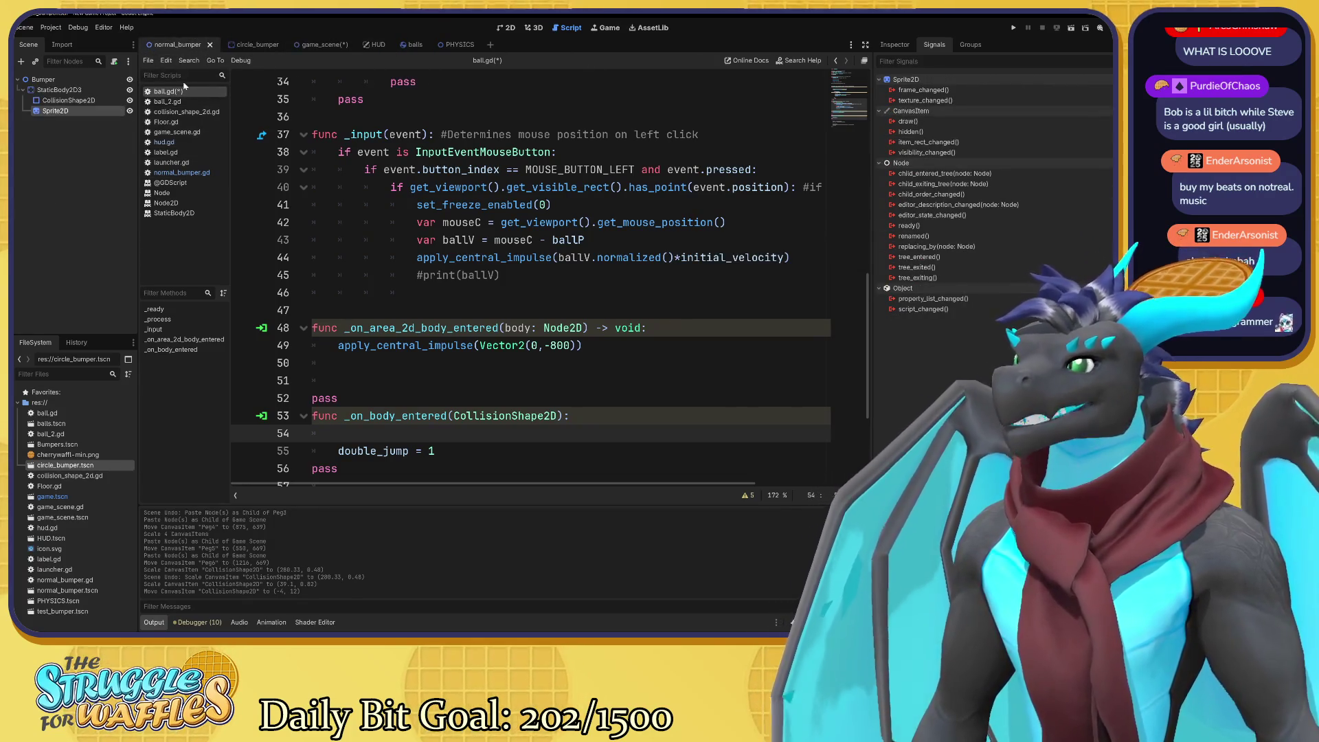
Review the signals of normal_bumper's CollisionShape2D and StaticBody2D3, then return to game_scene.
{"action": "left_click", "coordinate": [71, 101]}
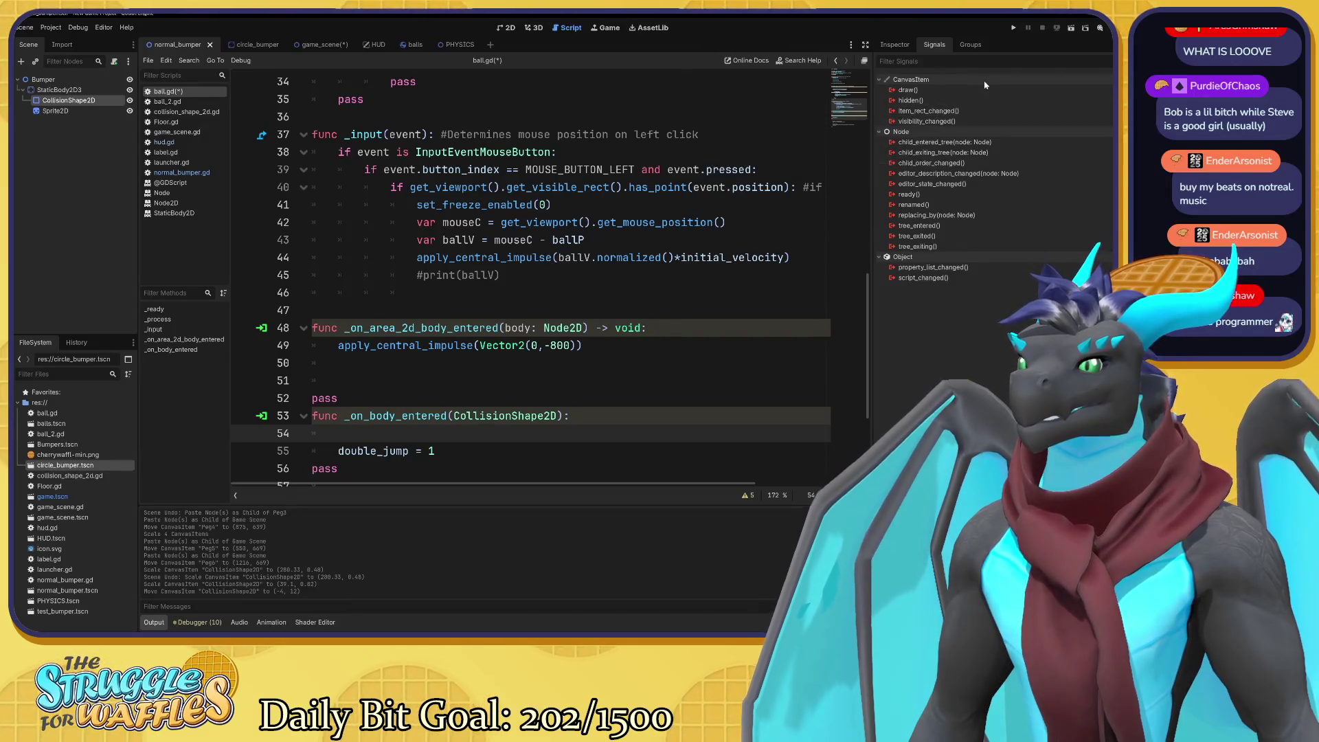
{"action": "left_click", "coordinate": [62, 91]}
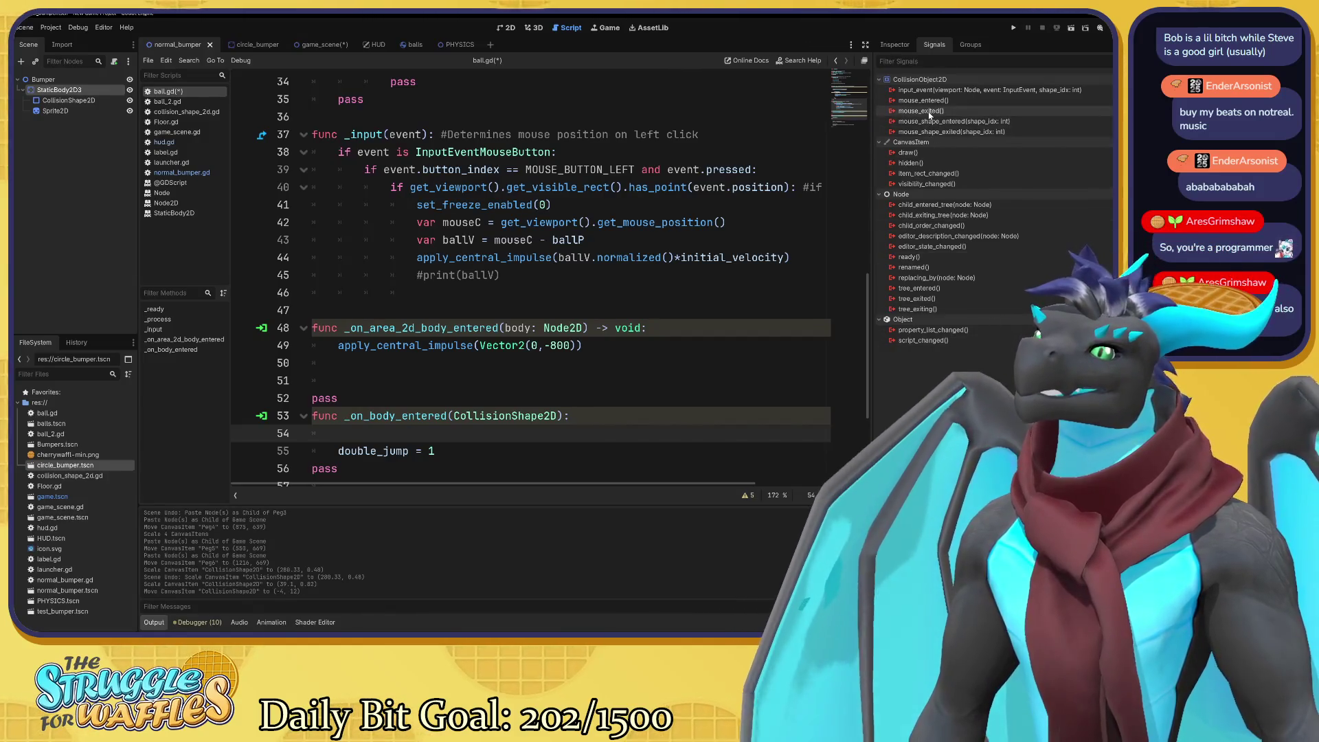
{"action": "mouse_move", "coordinate": [935, 95]}
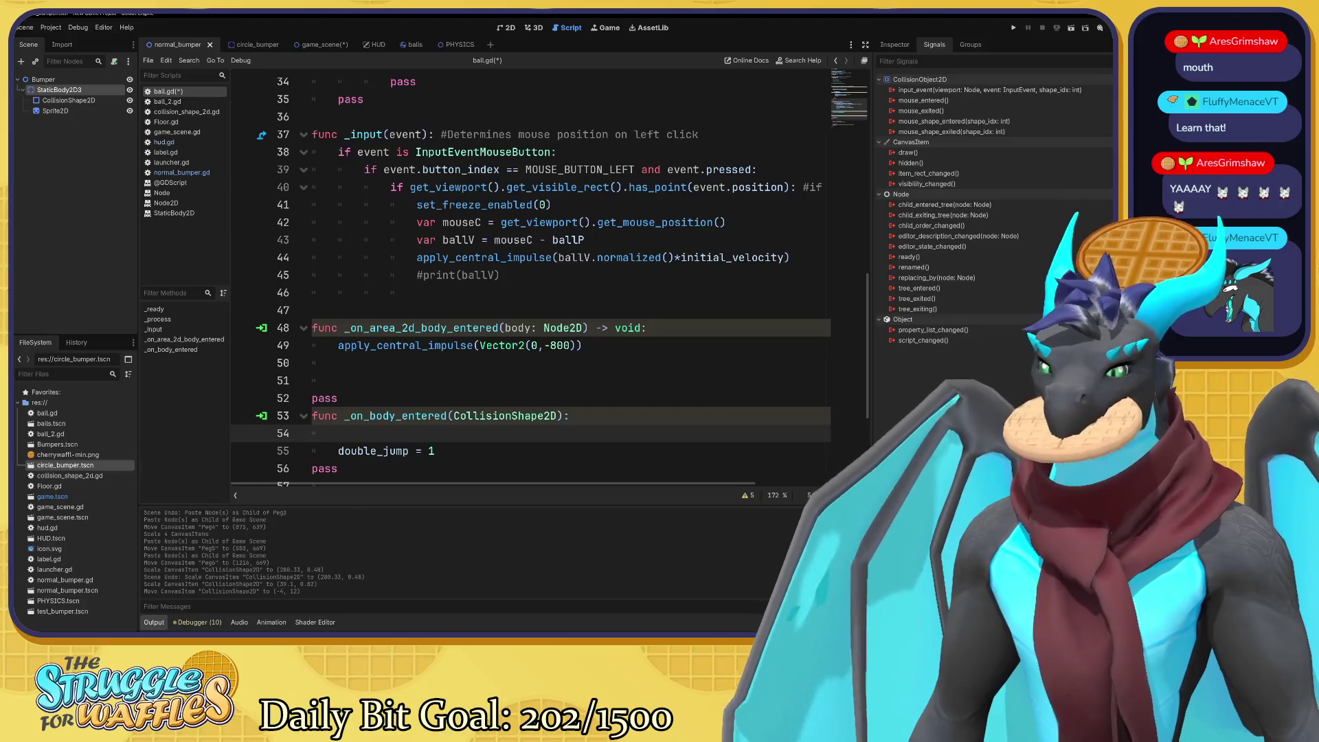
{"action": "left_click", "coordinate": [319, 46]}
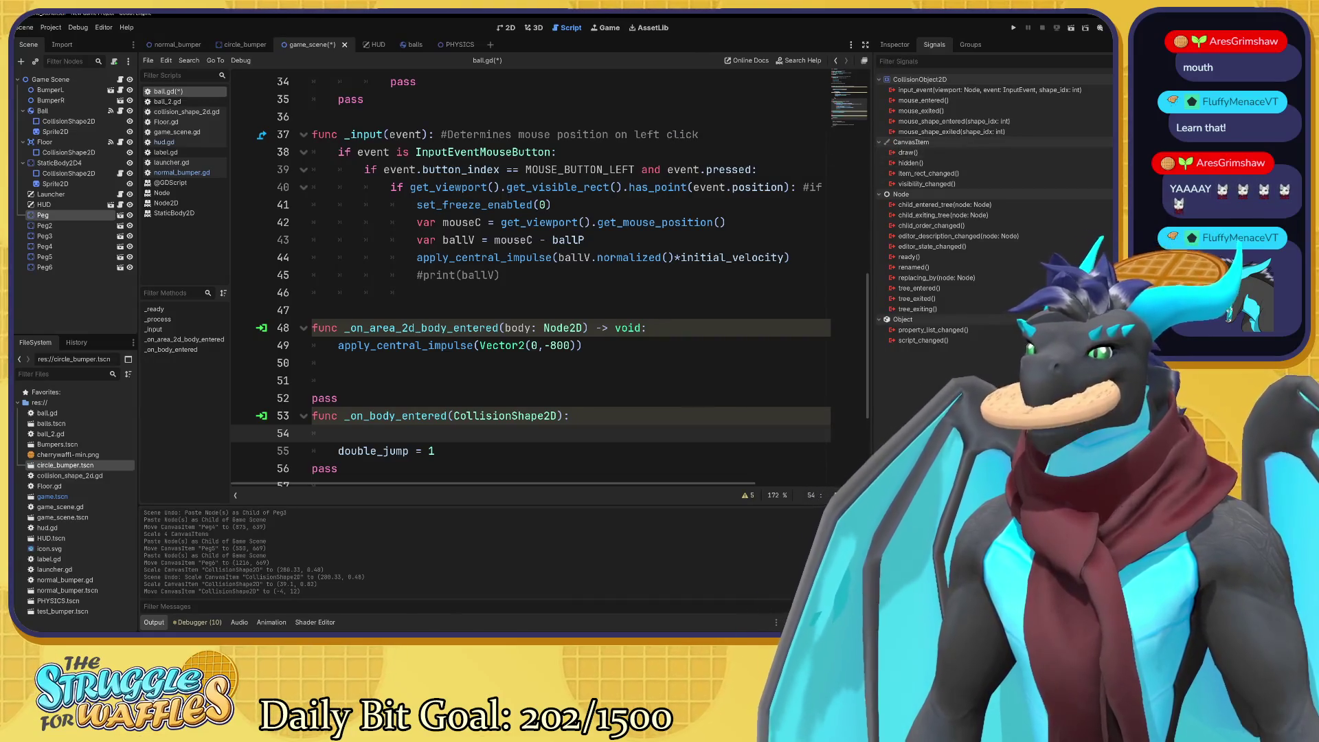
Check the signal lists of Peg2, Peg3 and the Ball, including body_entered.
{"action": "left_click", "coordinate": [97, 228]}
{"action": "left_click", "coordinate": [89, 236]}
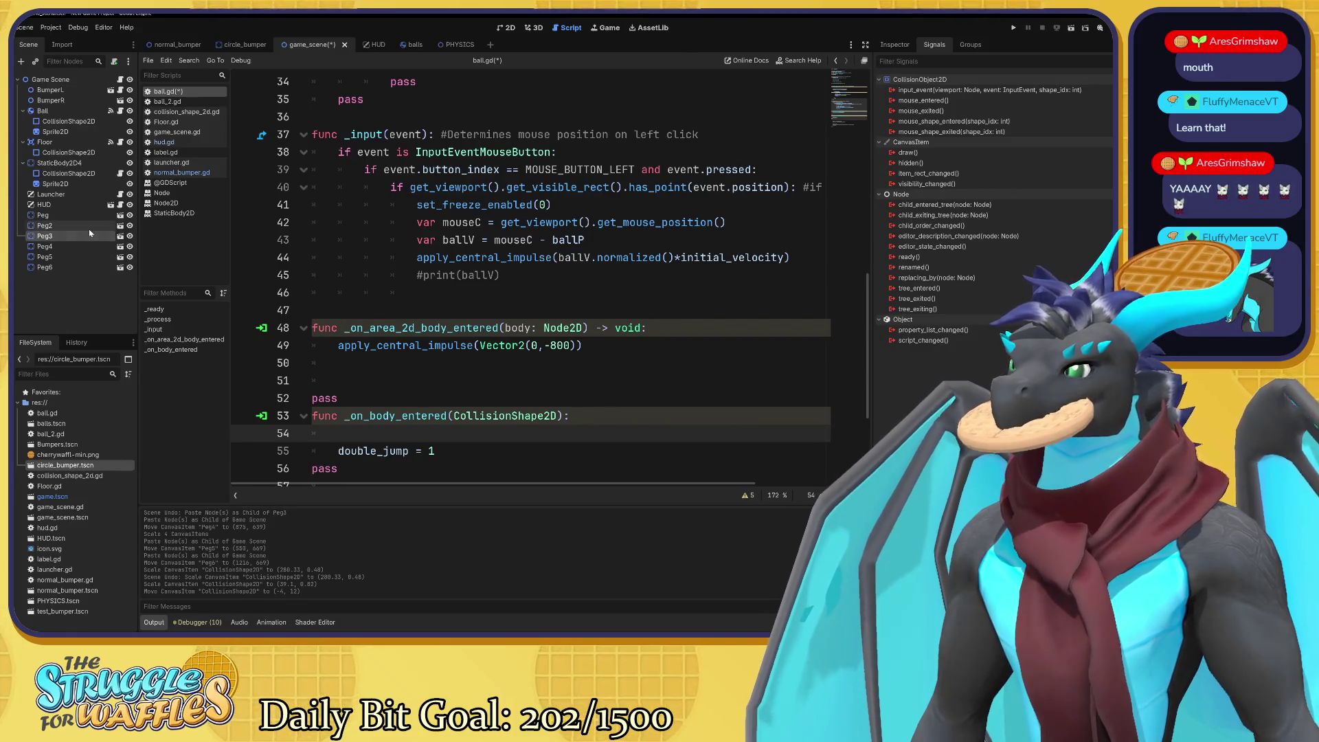
{"action": "left_click", "coordinate": [62, 112]}
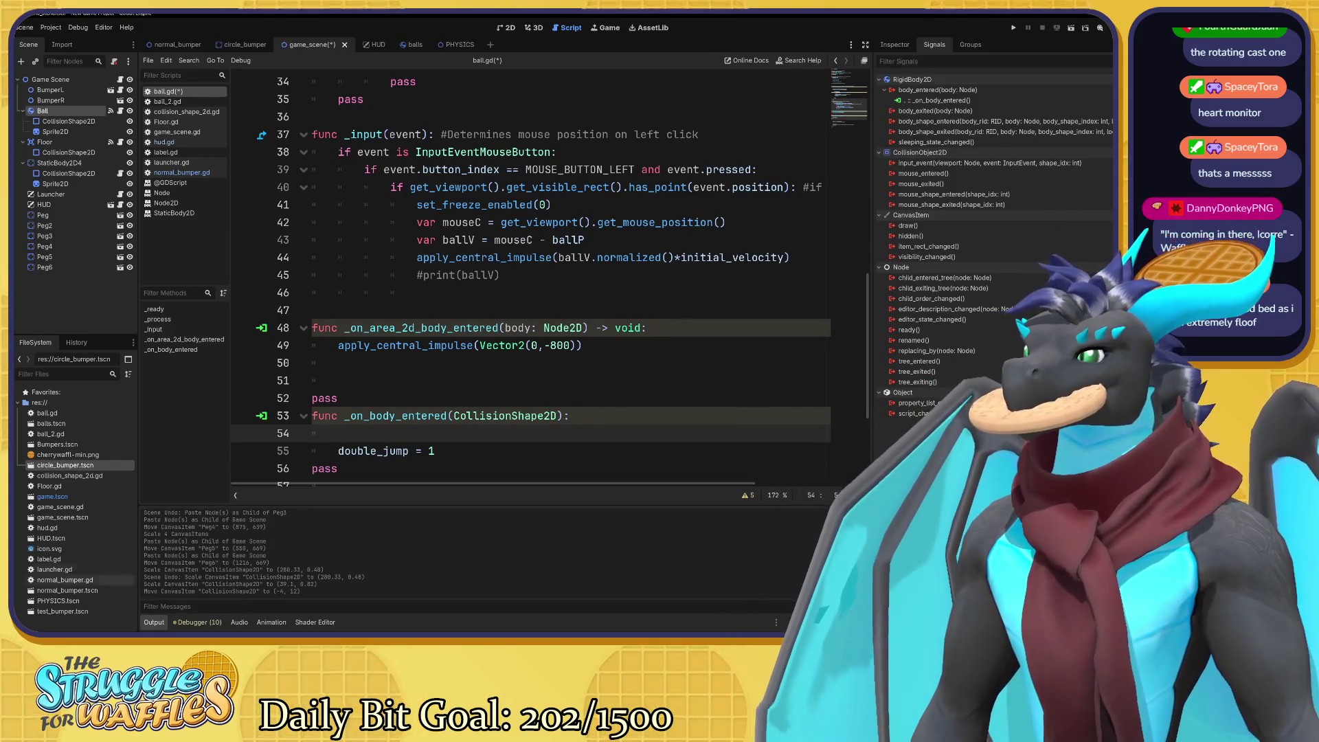
{"action": "left_click", "coordinate": [65, 215]}
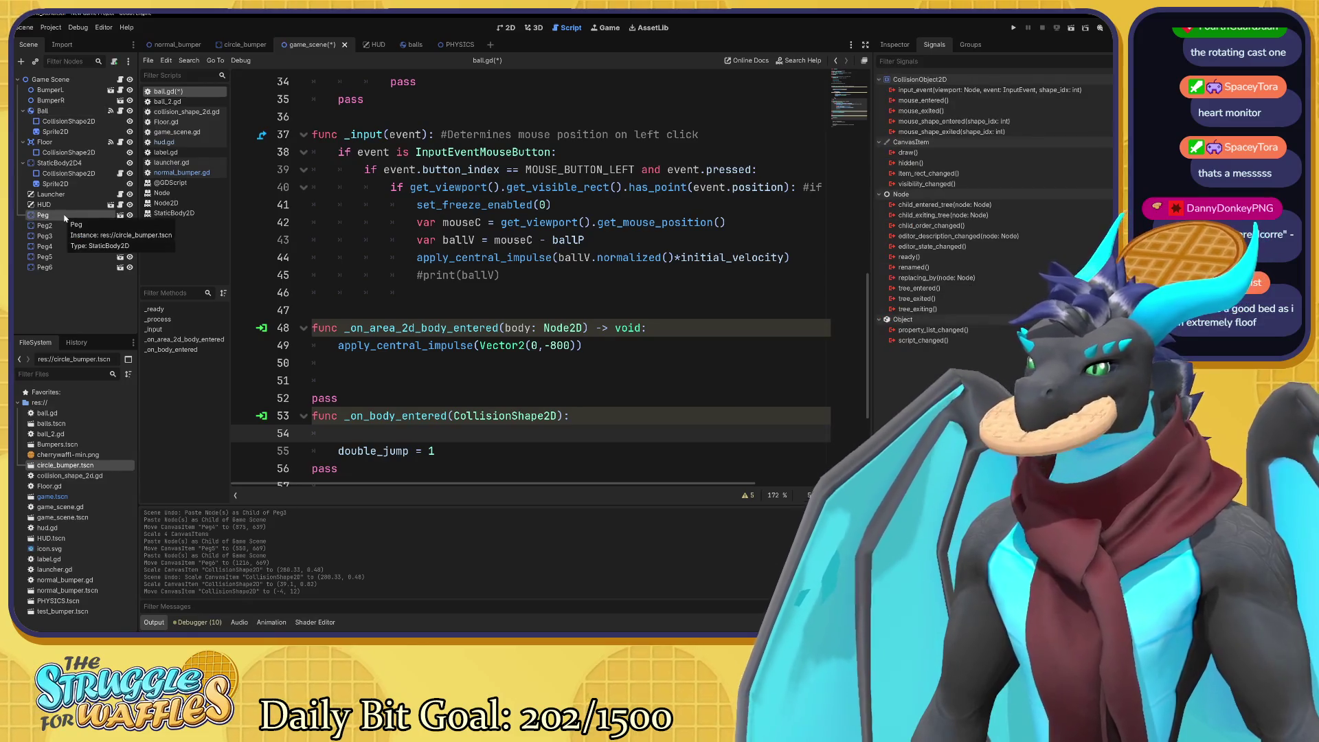
{"action": "left_click", "coordinate": [65, 111]}
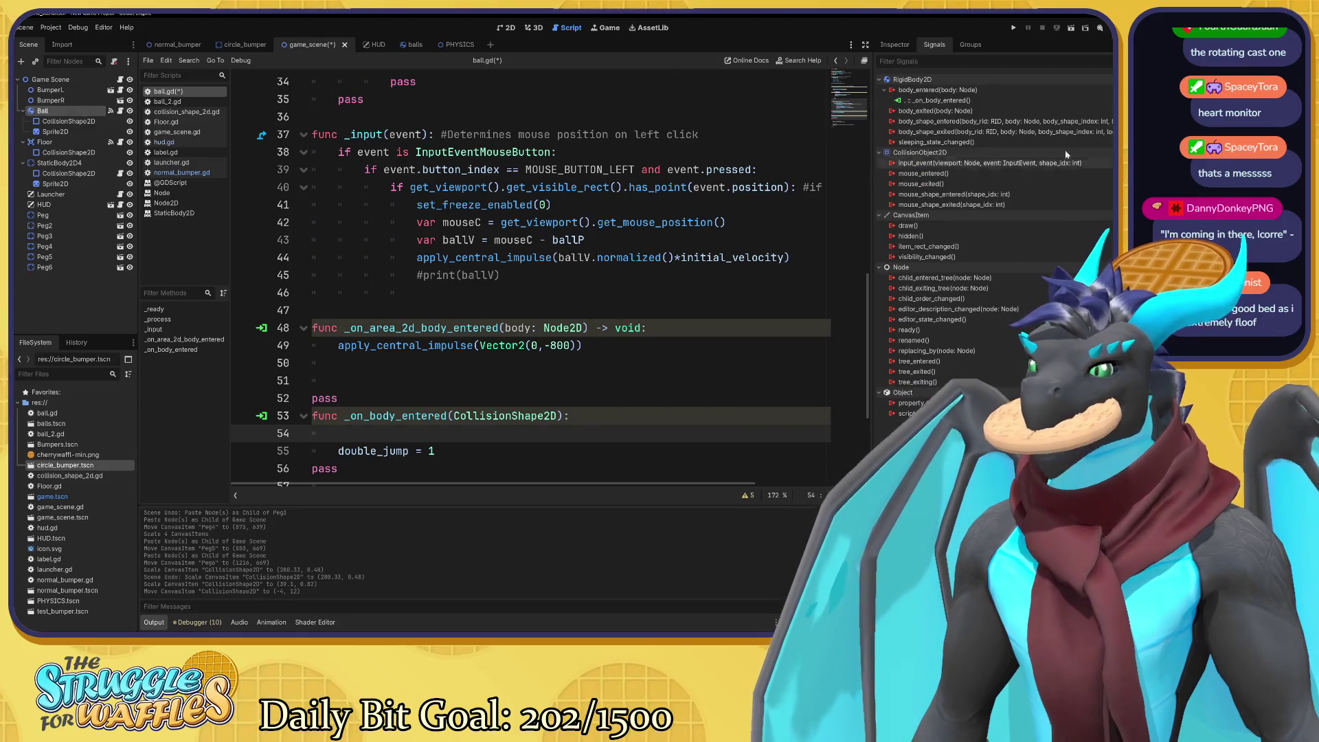
{"action": "mouse_move", "coordinate": [937, 96]}
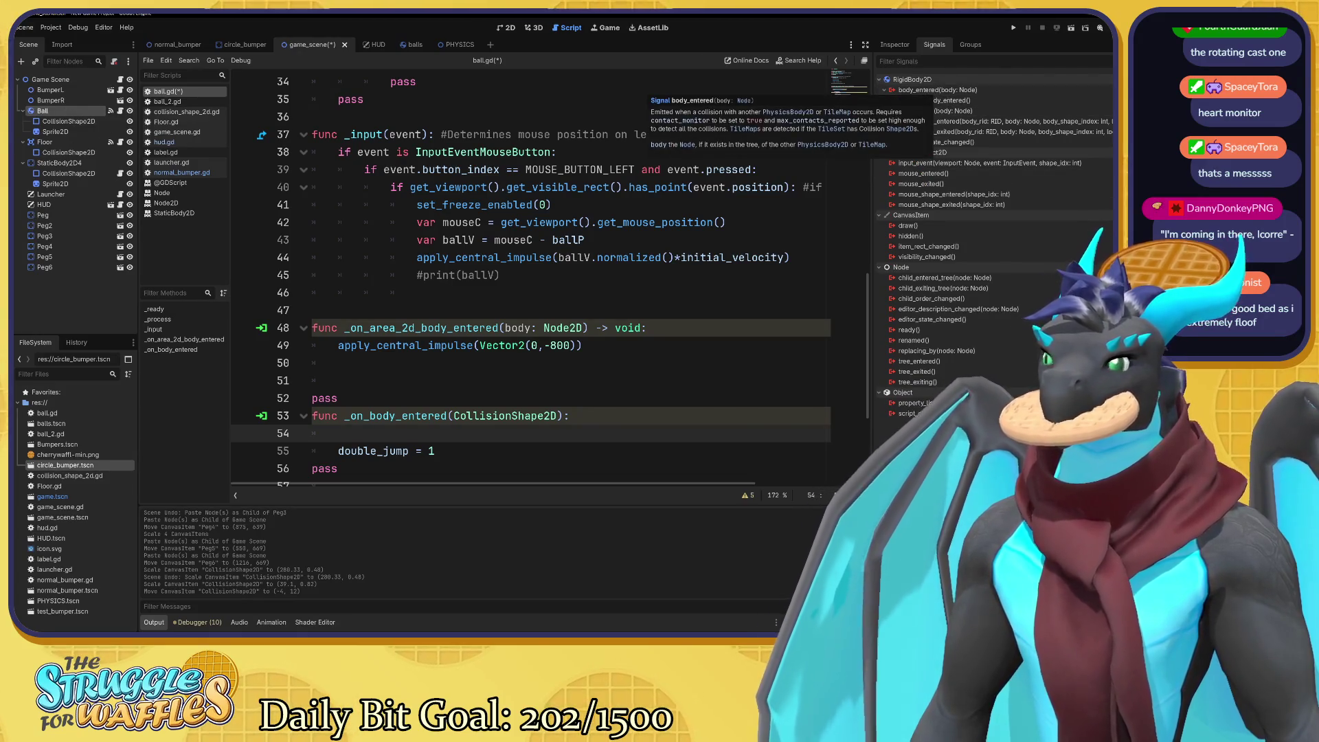
{"action": "left_click", "coordinate": [54, 216]}
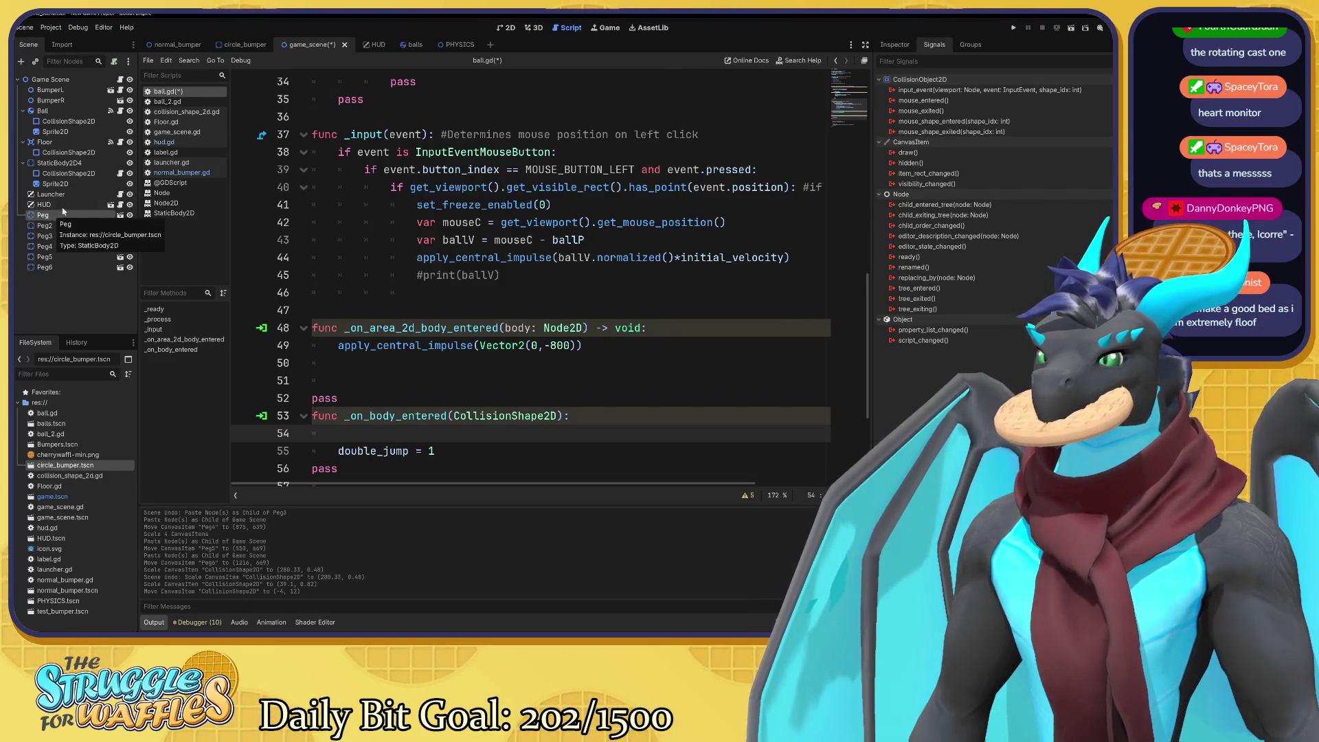
{"action": "left_click", "coordinate": [442, 46]}
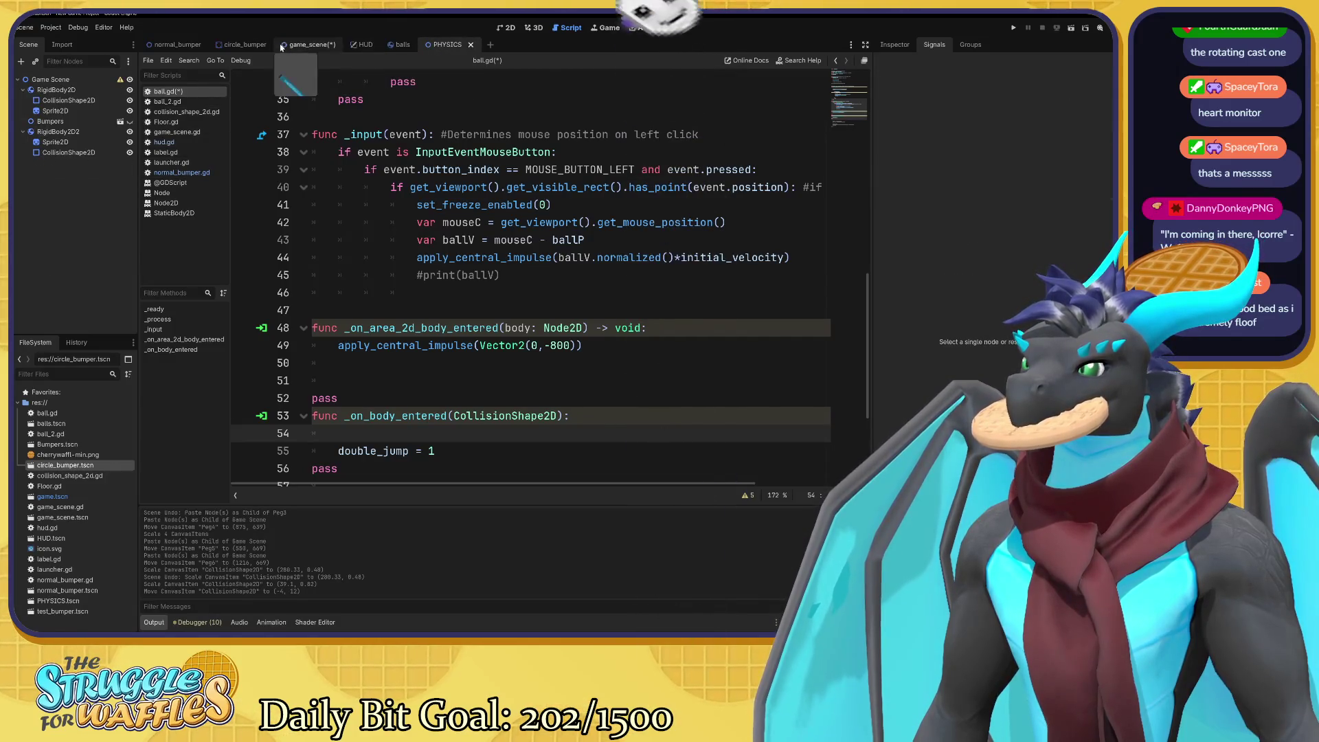
{"action": "left_click", "coordinate": [178, 44]}
{"action": "left_click", "coordinate": [62, 90]}
{"action": "left_click", "coordinate": [68, 101]}
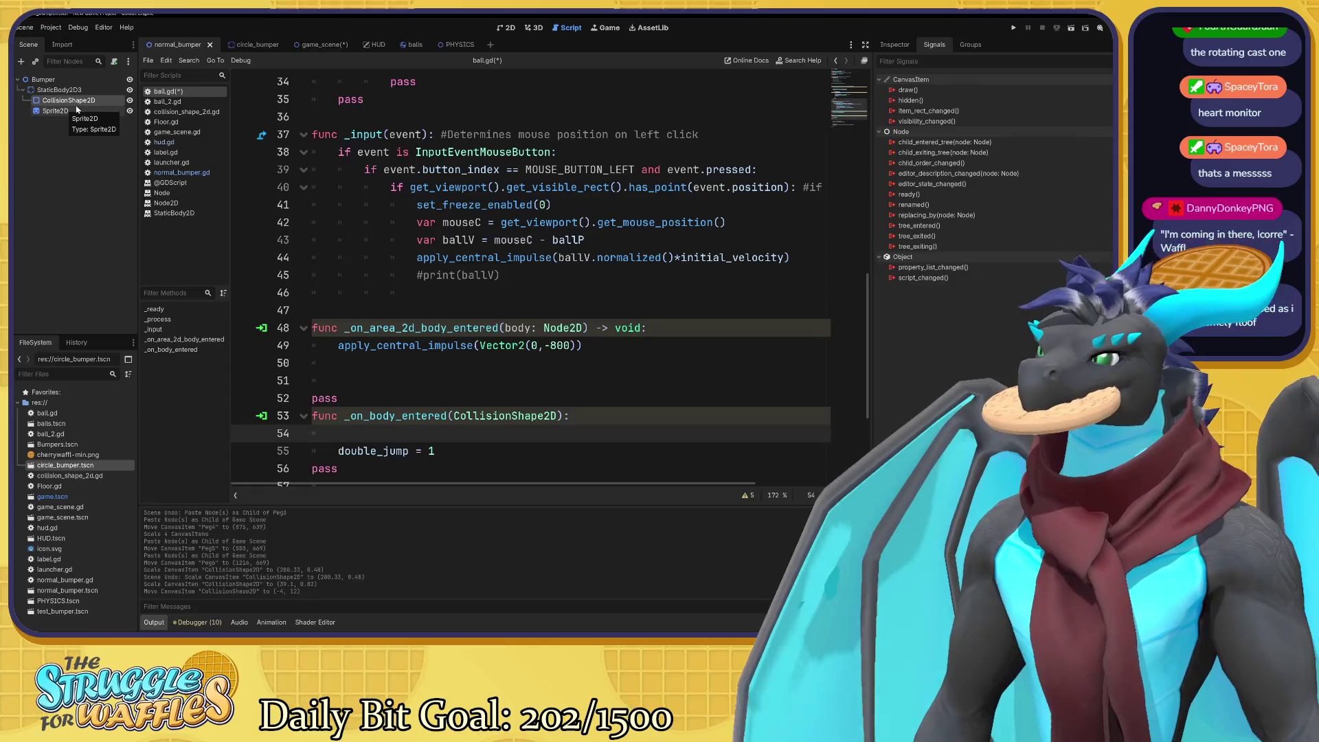
{"action": "left_click", "coordinate": [77, 109]}
{"action": "left_click", "coordinate": [76, 100]}
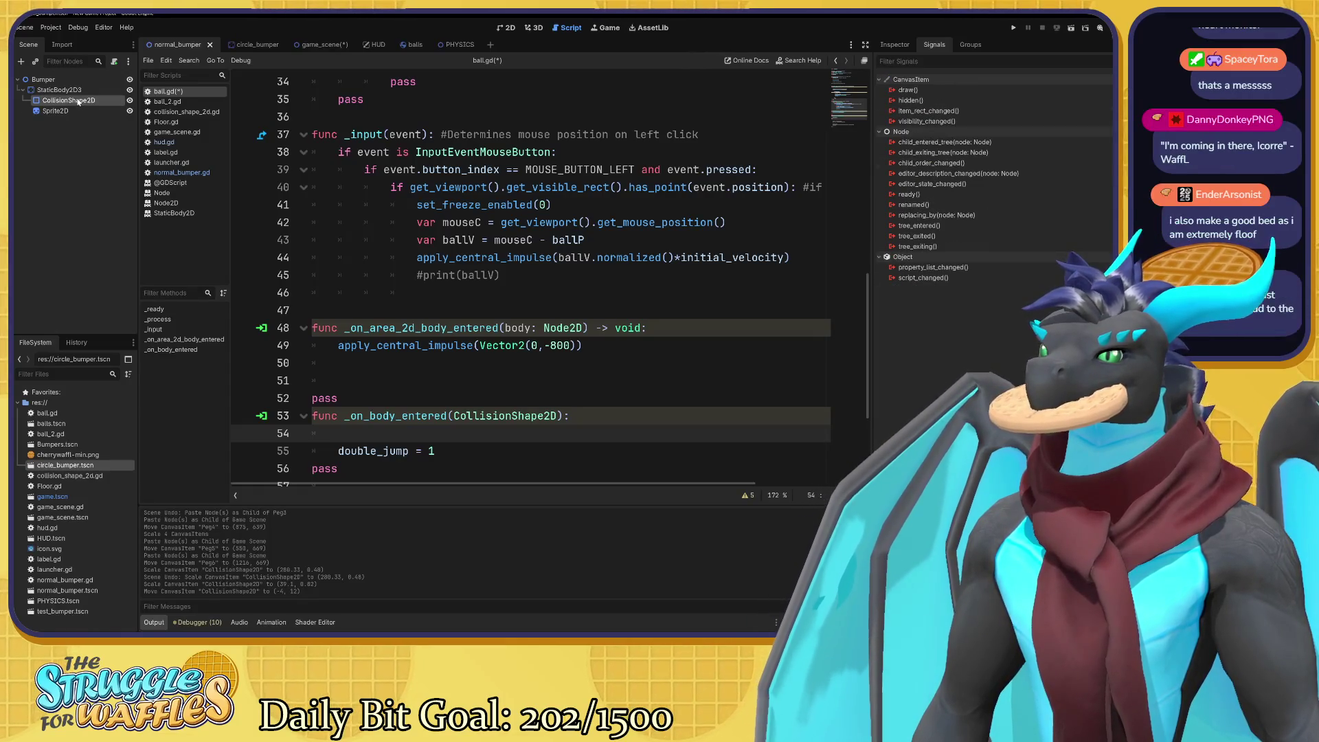
{"action": "left_click", "coordinate": [71, 90]}
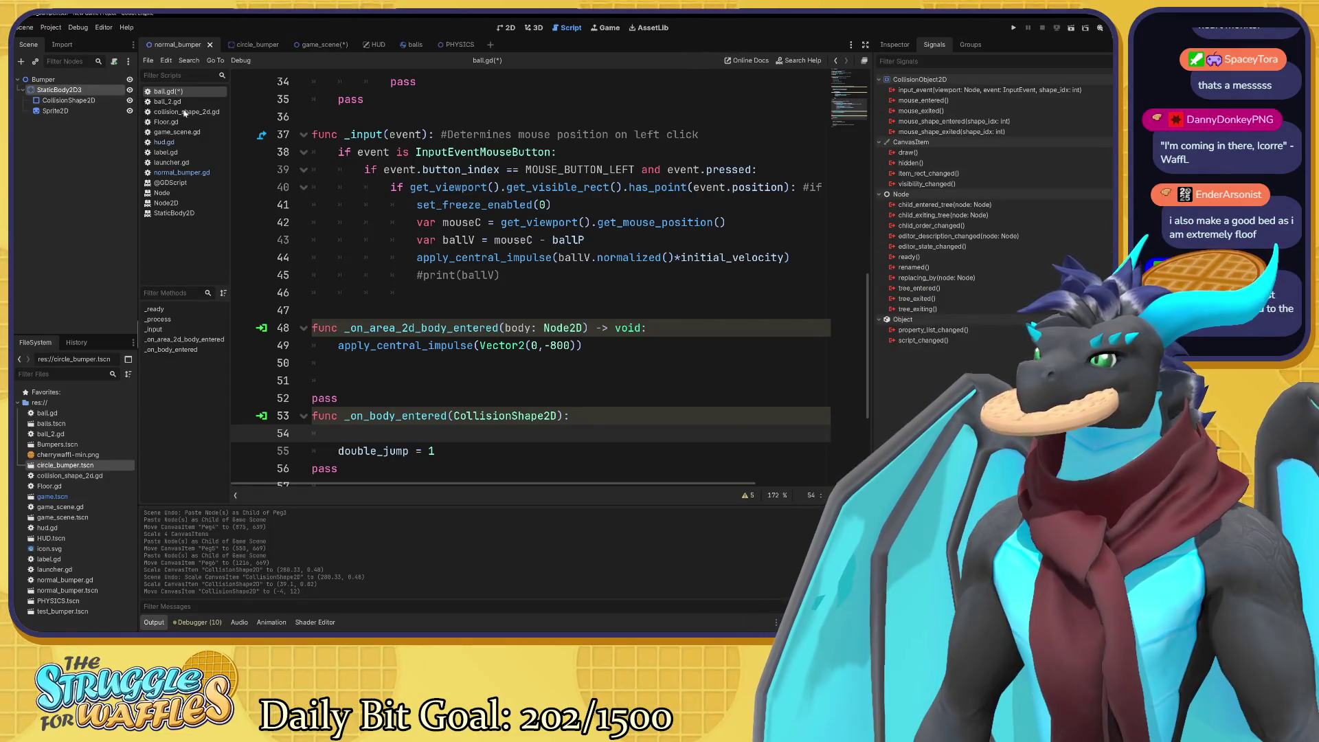
{"action": "left_click", "coordinate": [316, 44]}
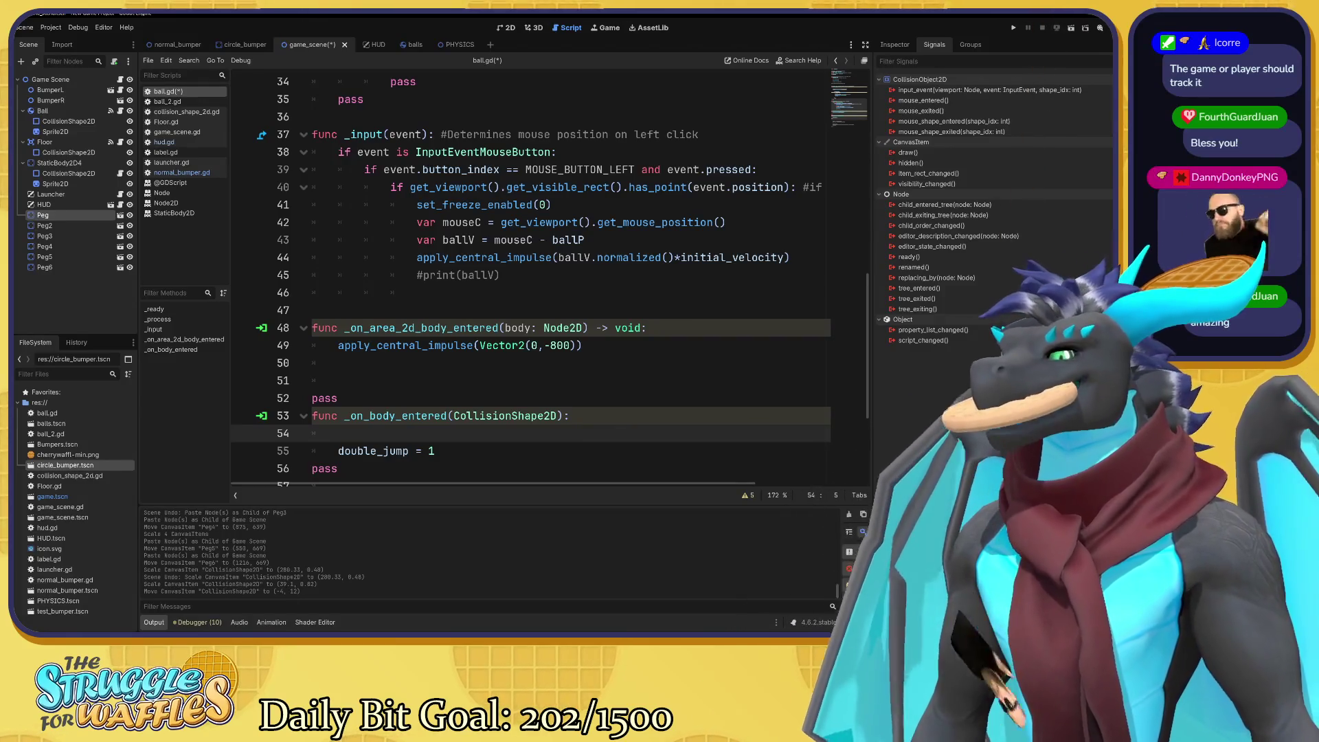
{"action": "scroll", "coordinate": [530, 282], "scroll_direction": "down", "scroll_amount": 3}
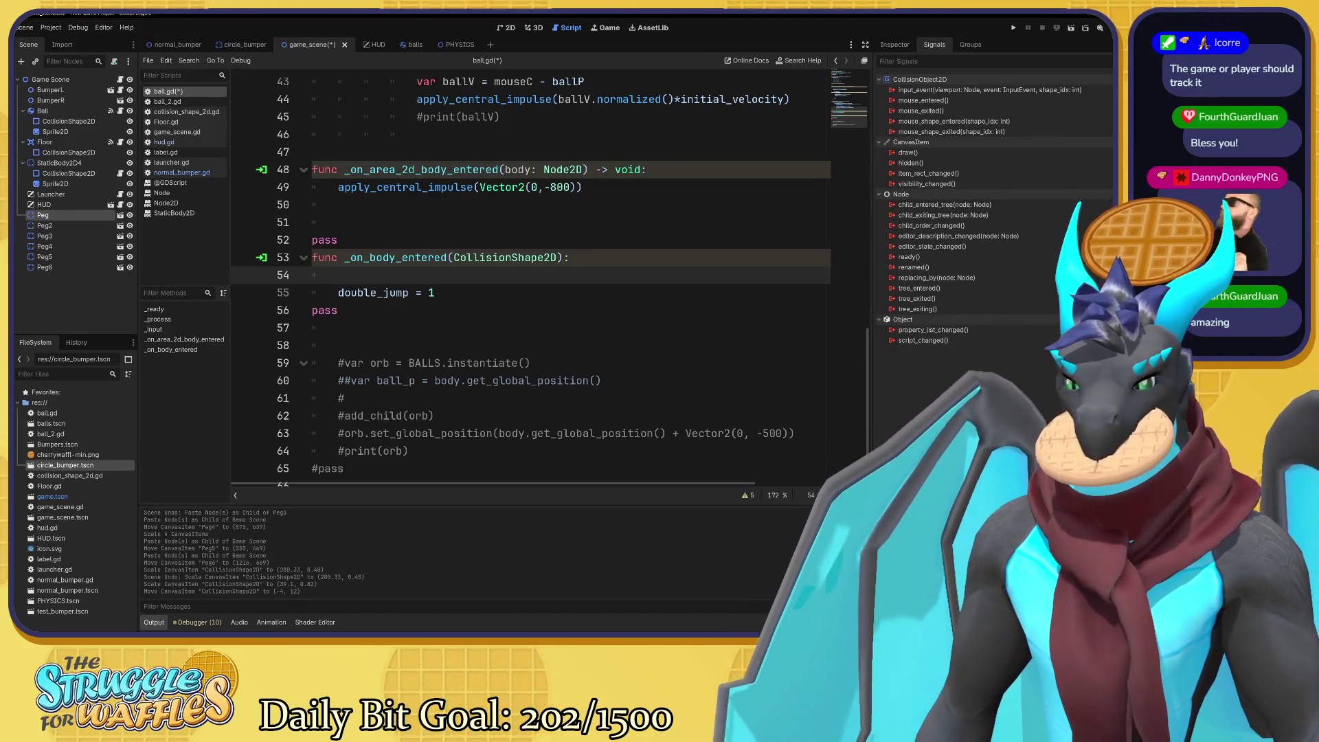
{"action": "key", "text": "alt+Tab"}
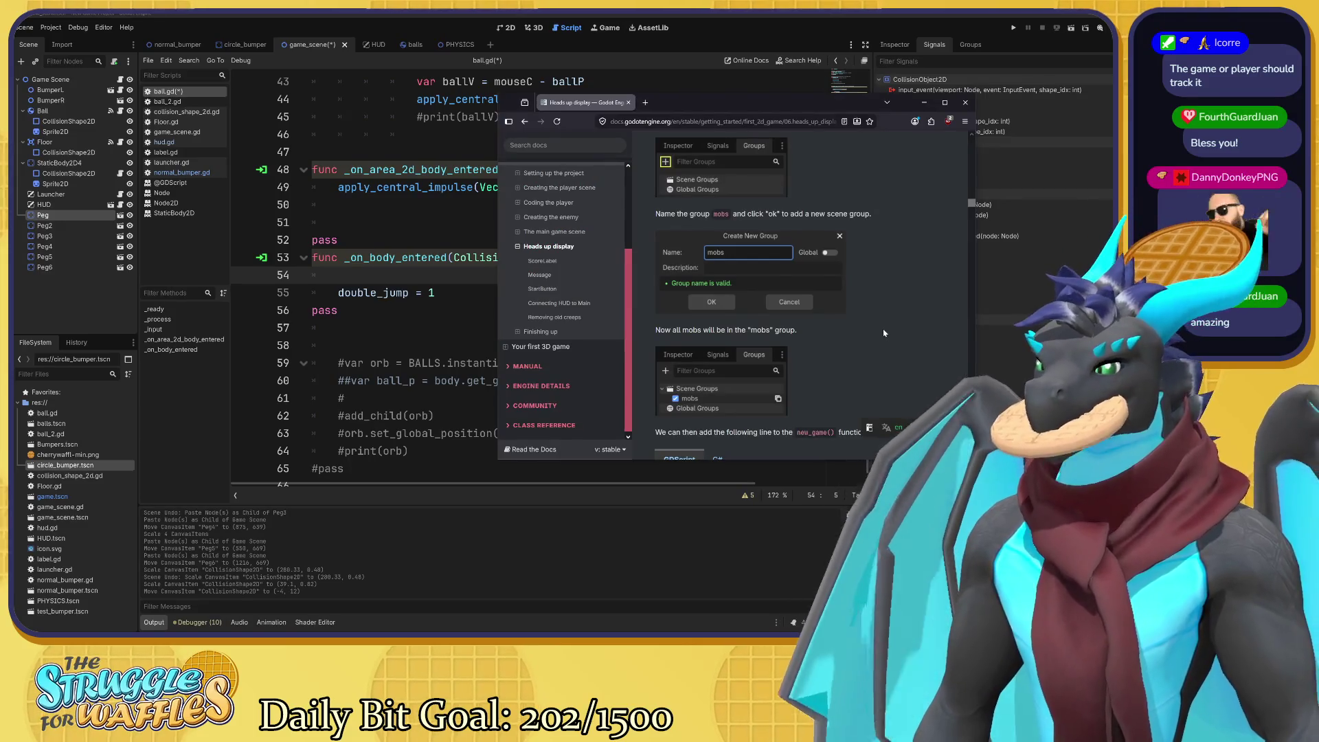
{"action": "scroll", "coordinate": [884, 333], "scroll_direction": "up", "scroll_amount": 3}
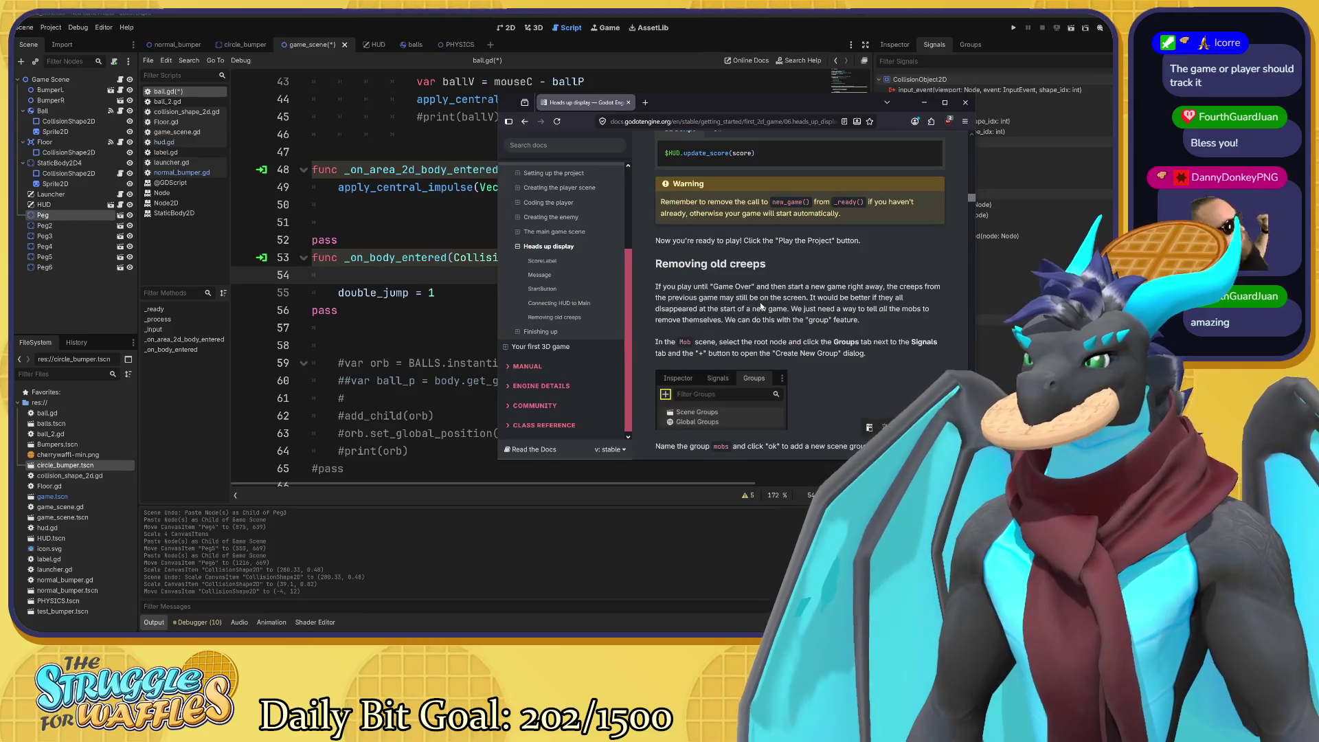
{"action": "scroll", "coordinate": [850, 283], "scroll_direction": "down", "scroll_amount": 2}
{"action": "scroll", "coordinate": [850, 281], "scroll_direction": "up", "scroll_amount": 4}
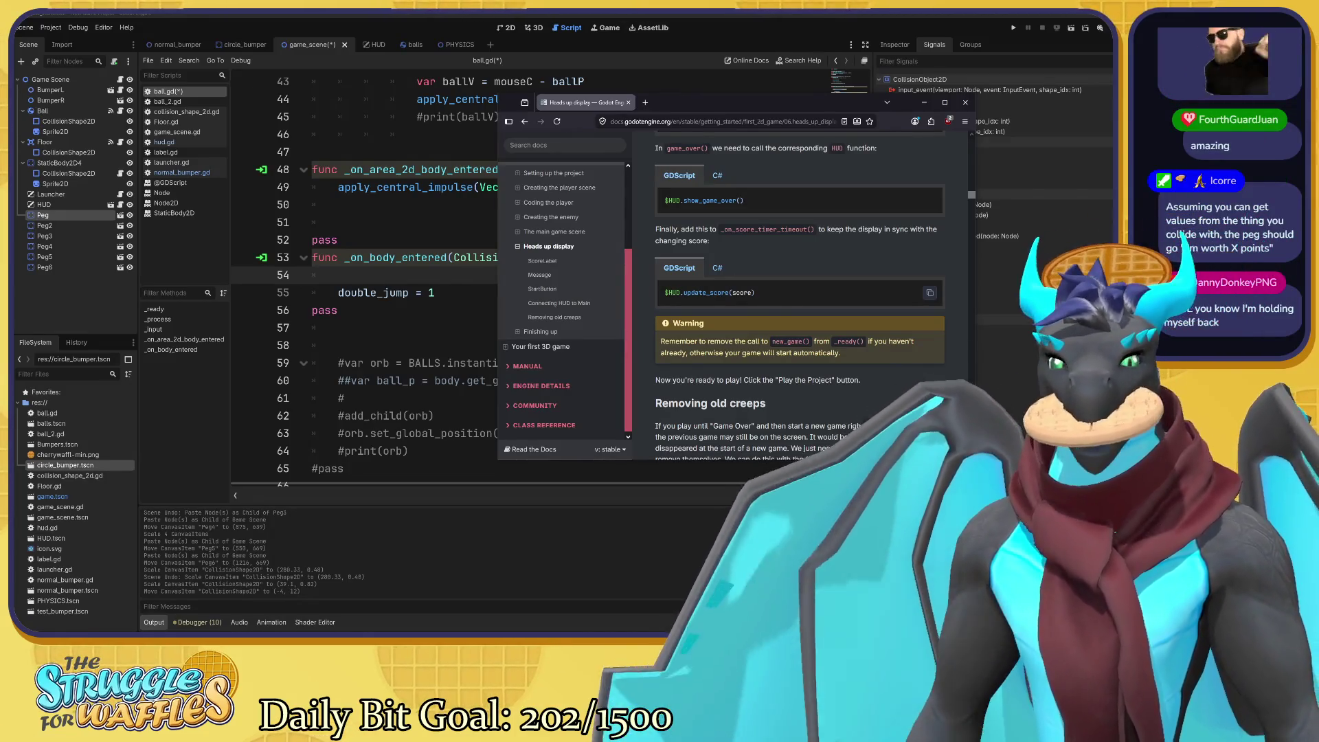
{"action": "left_click", "coordinate": [680, 13]}
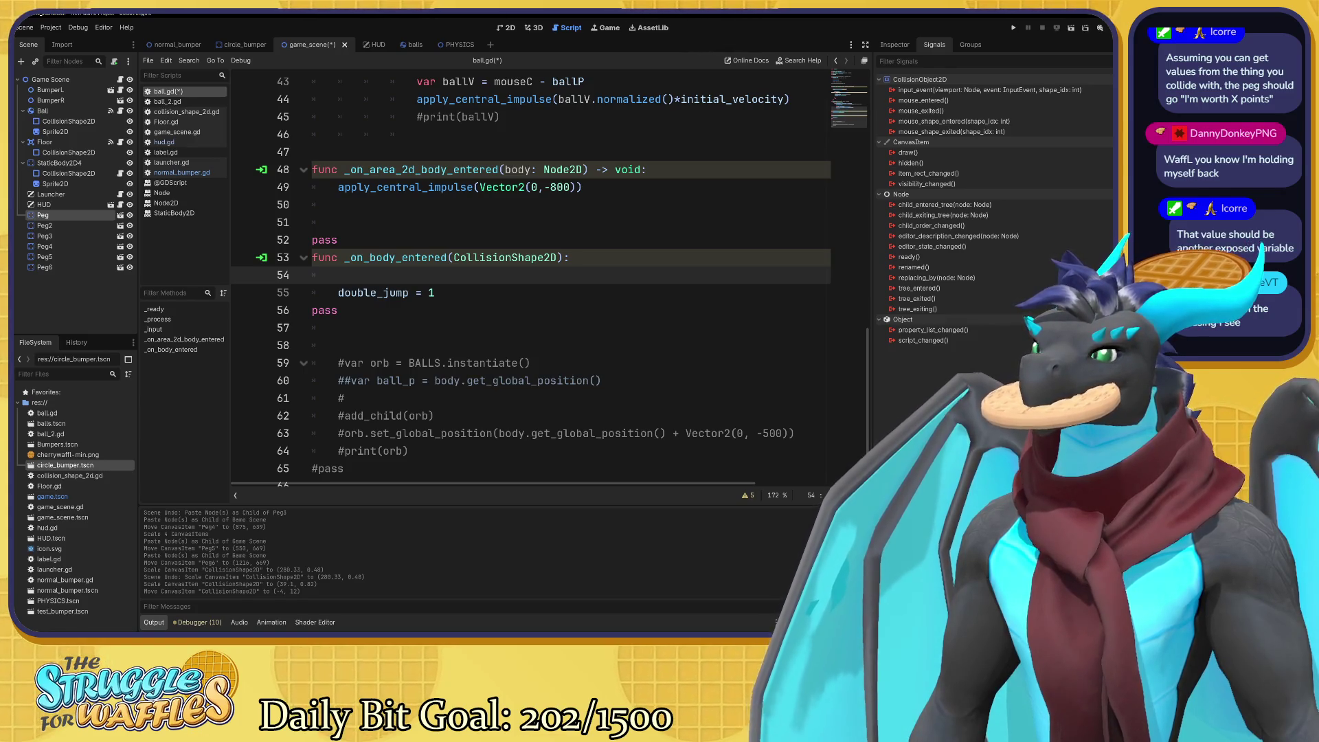
Go to the _on_body_entered definition, then list the Ball's signals and read body_shape_entered's description.
{"action": "left_click", "coordinate": [518, 257]}
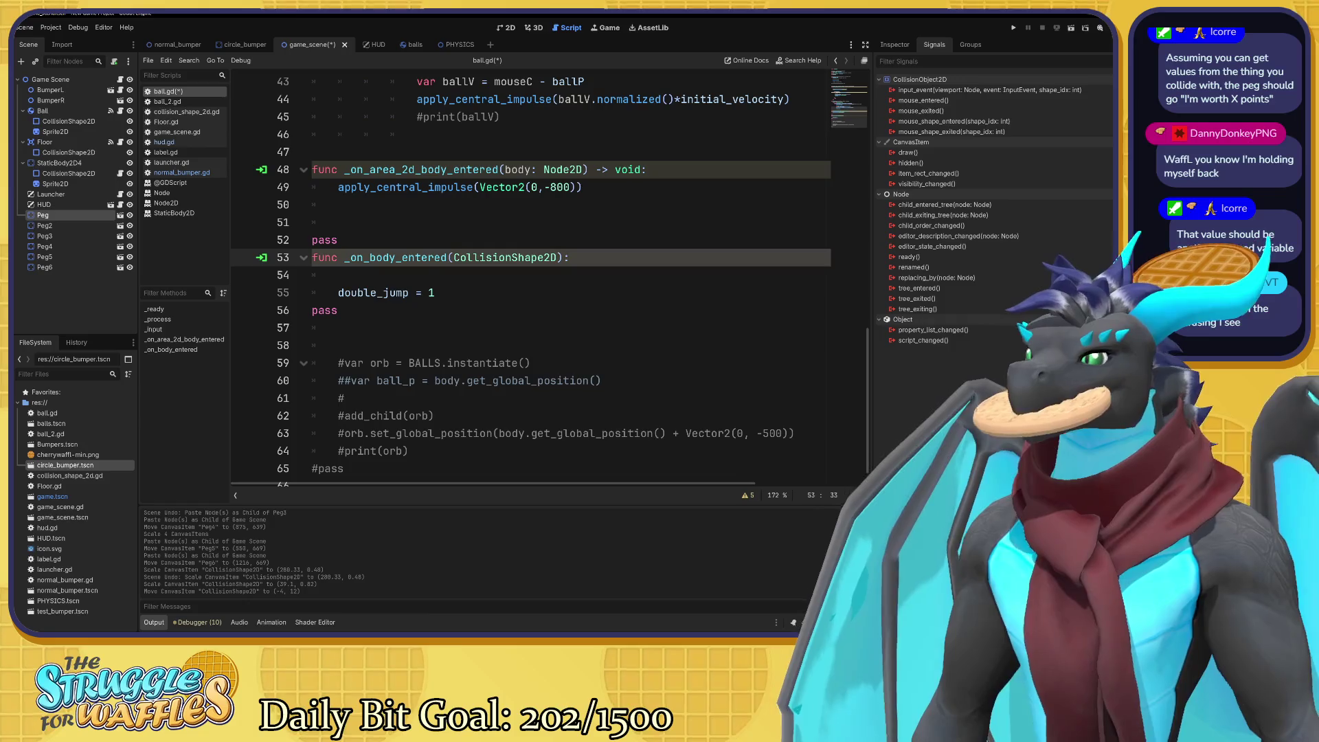
{"action": "left_click", "coordinate": [71, 110]}
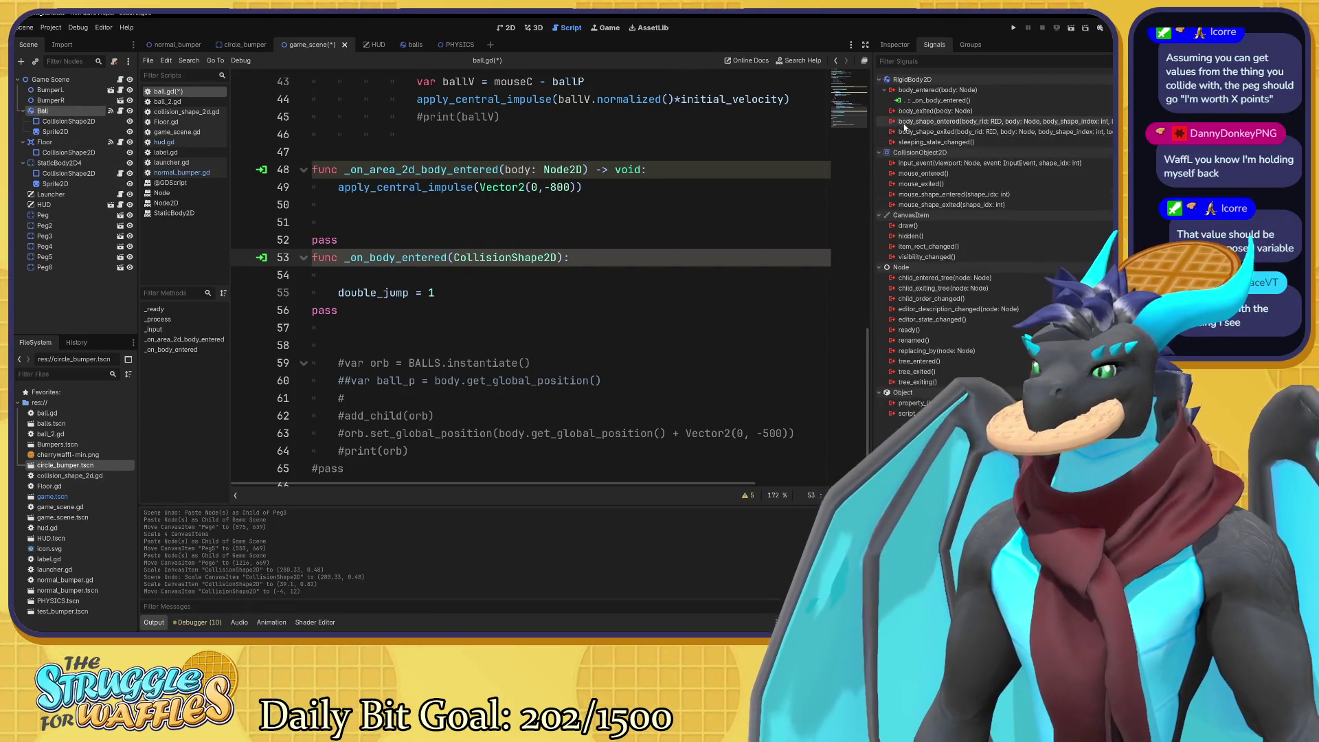
{"action": "mouse_move", "coordinate": [907, 123]}
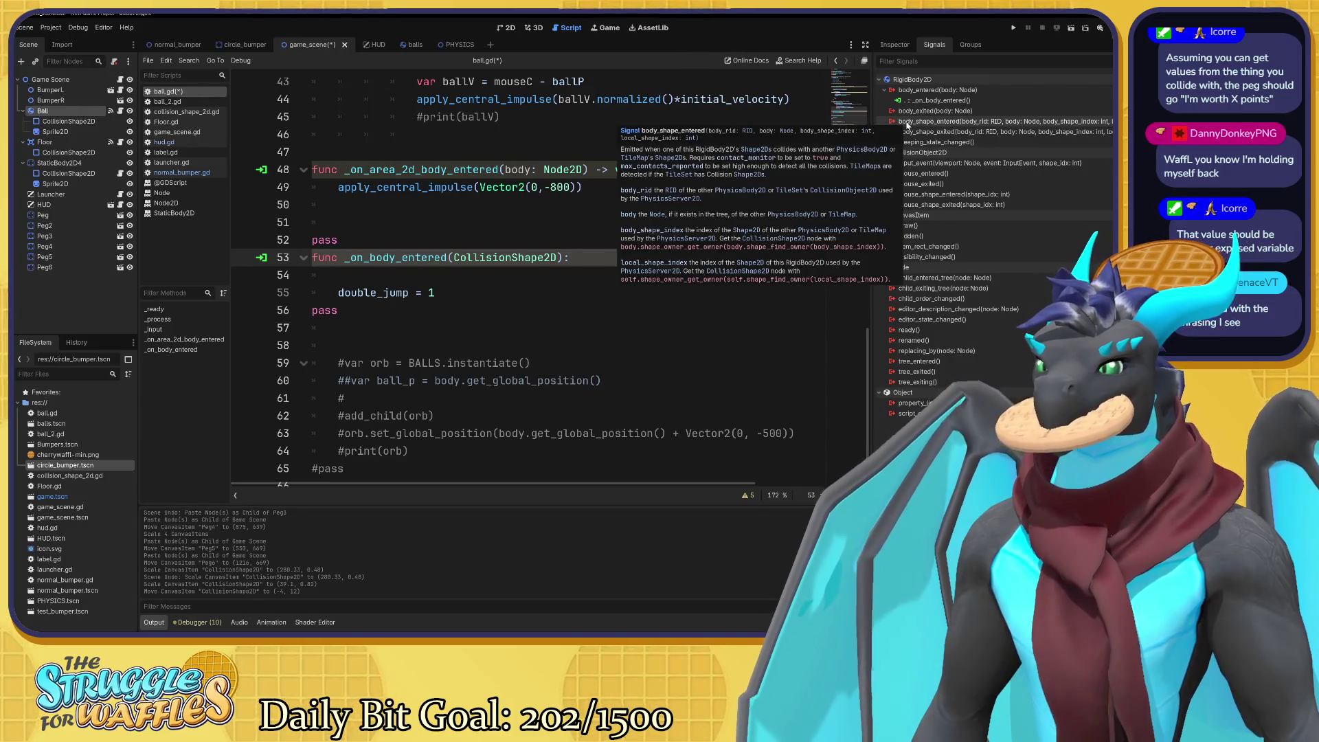
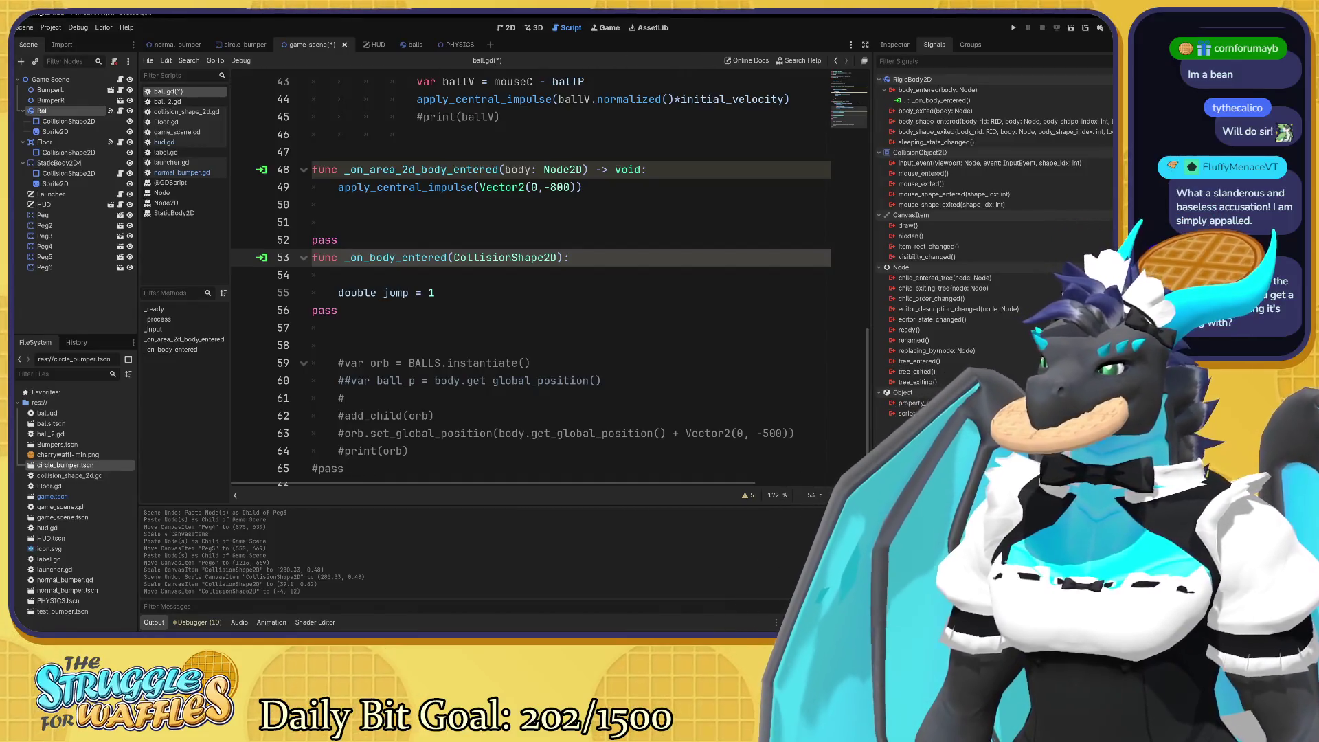
Put the cursor on empty line 54 of ball.gd and switch to the Heads up display docs.
{"action": "left_click", "coordinate": [338, 275]}
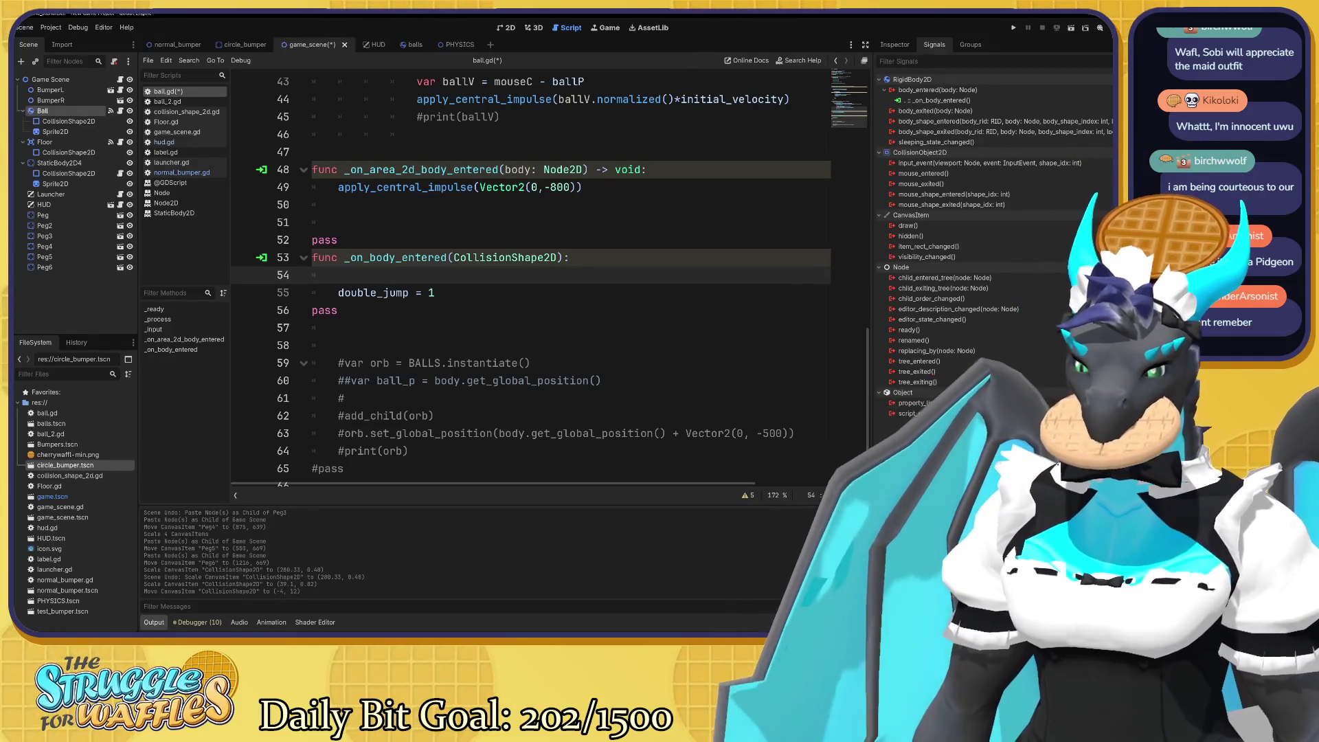
{"action": "key", "text": "alt+Tab"}
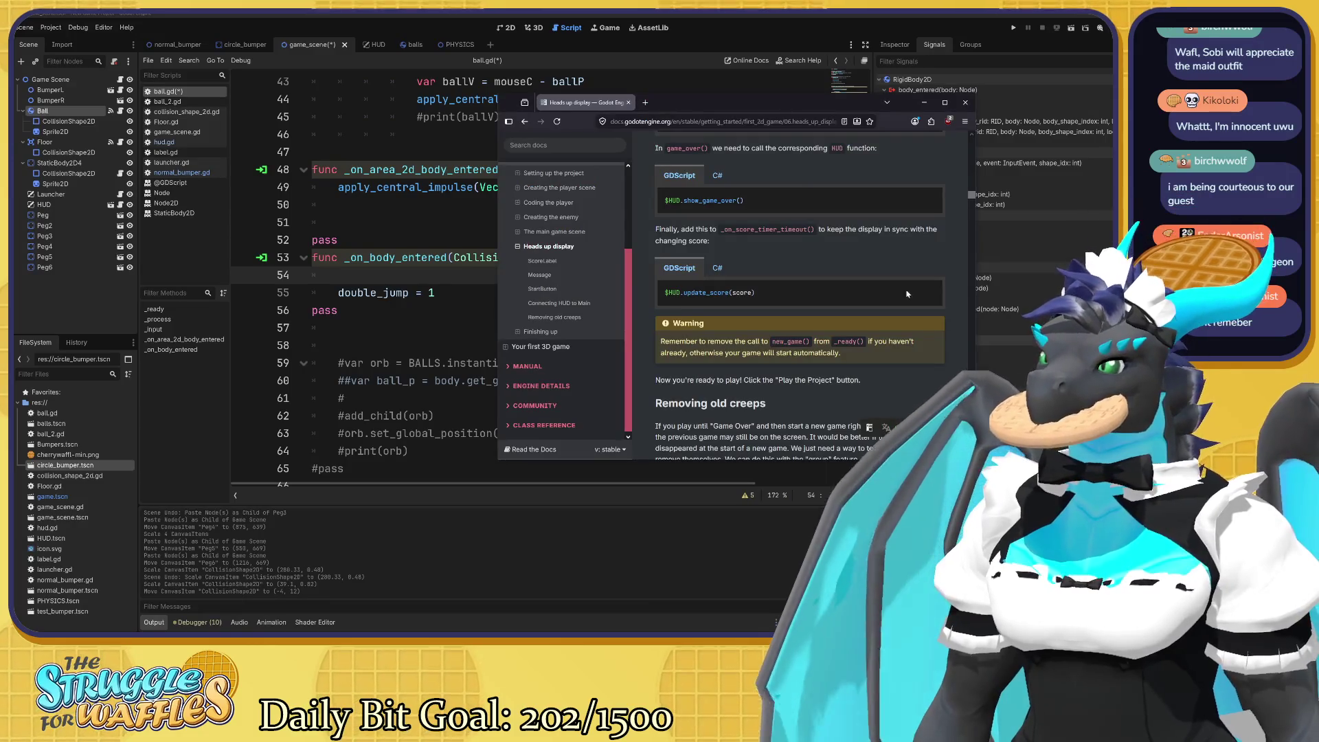
Hide the docs window and switch to the Google image results for 'splooting'.
{"action": "key", "text": "alt+Tab"}
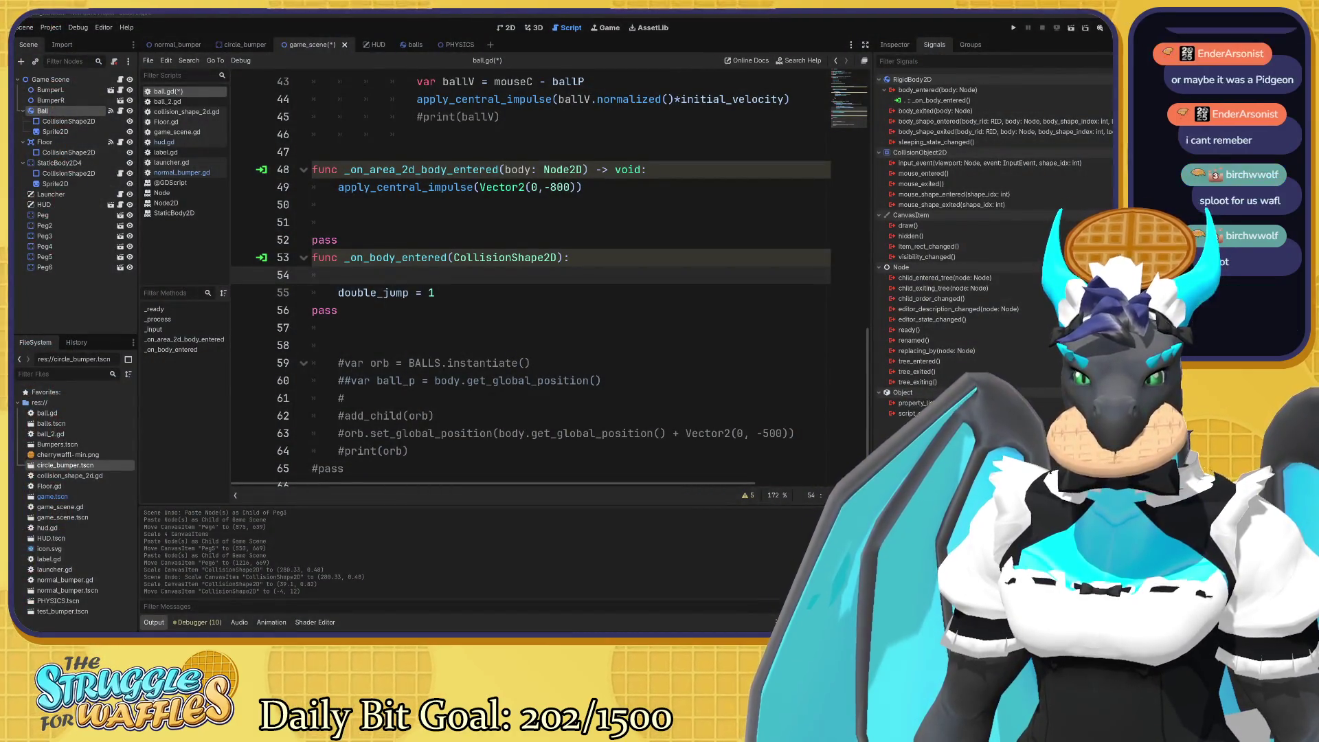
{"action": "key", "text": "alt+Tab"}
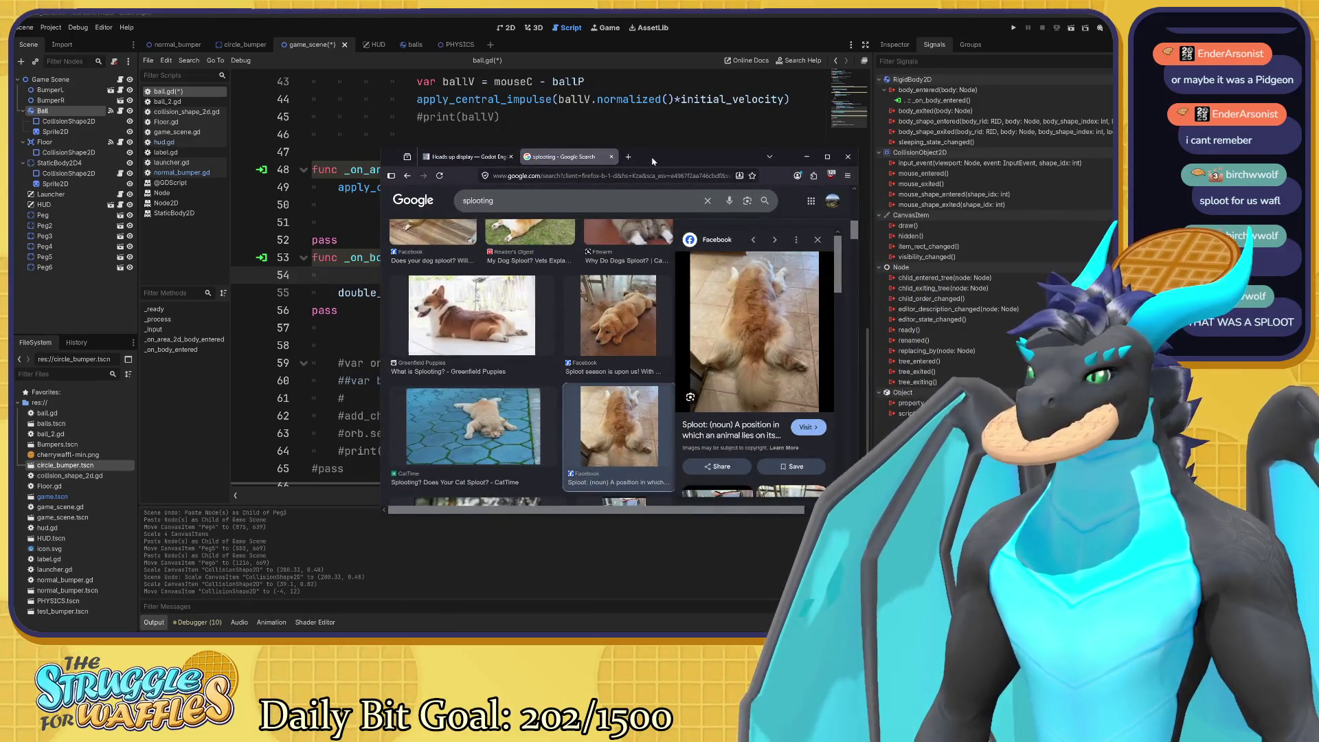
Preview the corgi sploot picture from the 'splooting' results, then close that search.
{"action": "left_click_drag", "start_coordinate": [653, 160], "coordinate": [629, 146]}
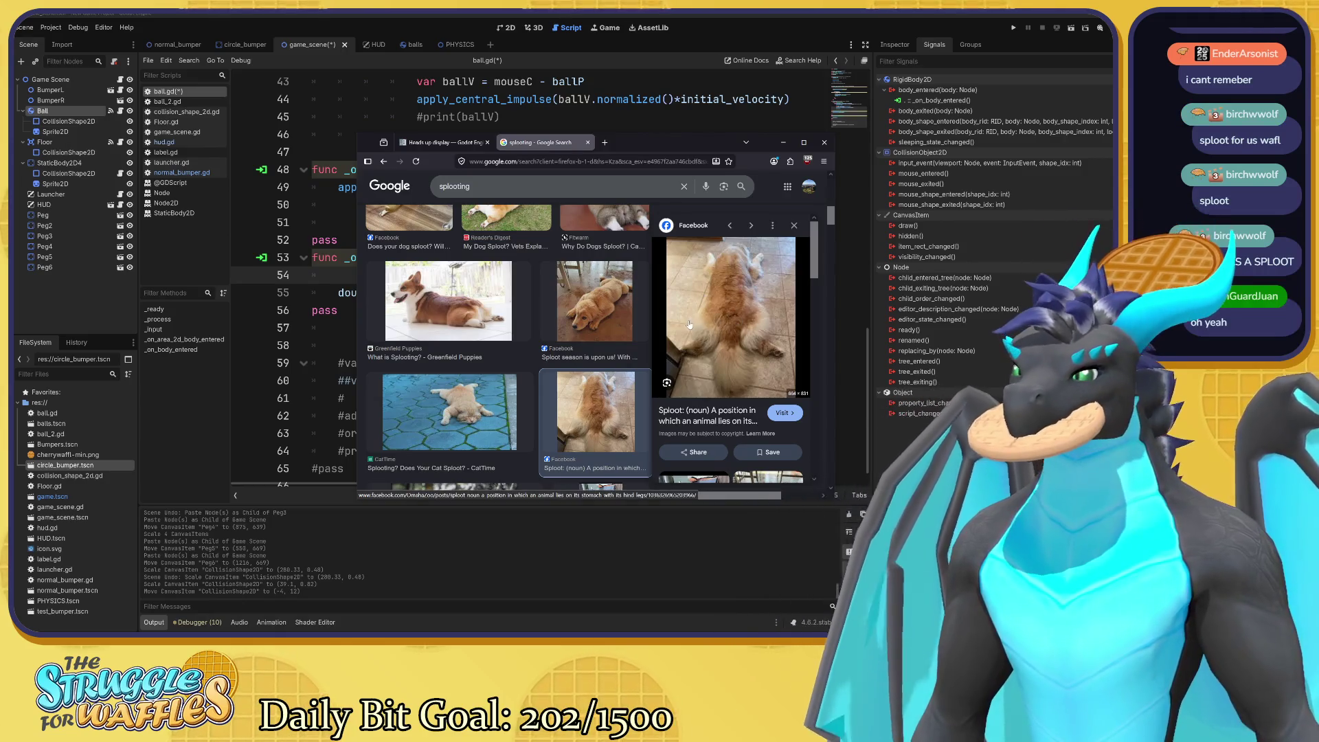
{"action": "scroll", "coordinate": [689, 324], "scroll_direction": "up", "scroll_amount": 3}
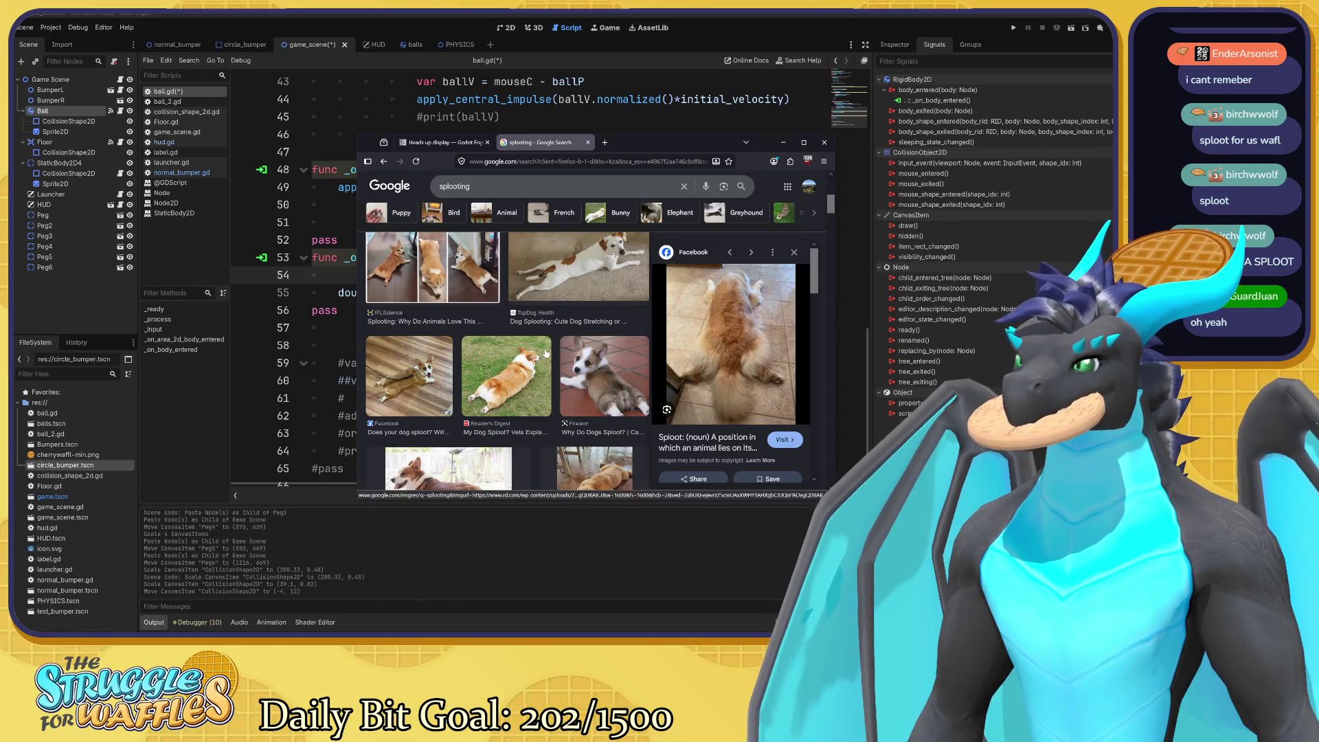
{"action": "left_click", "coordinate": [623, 384]}
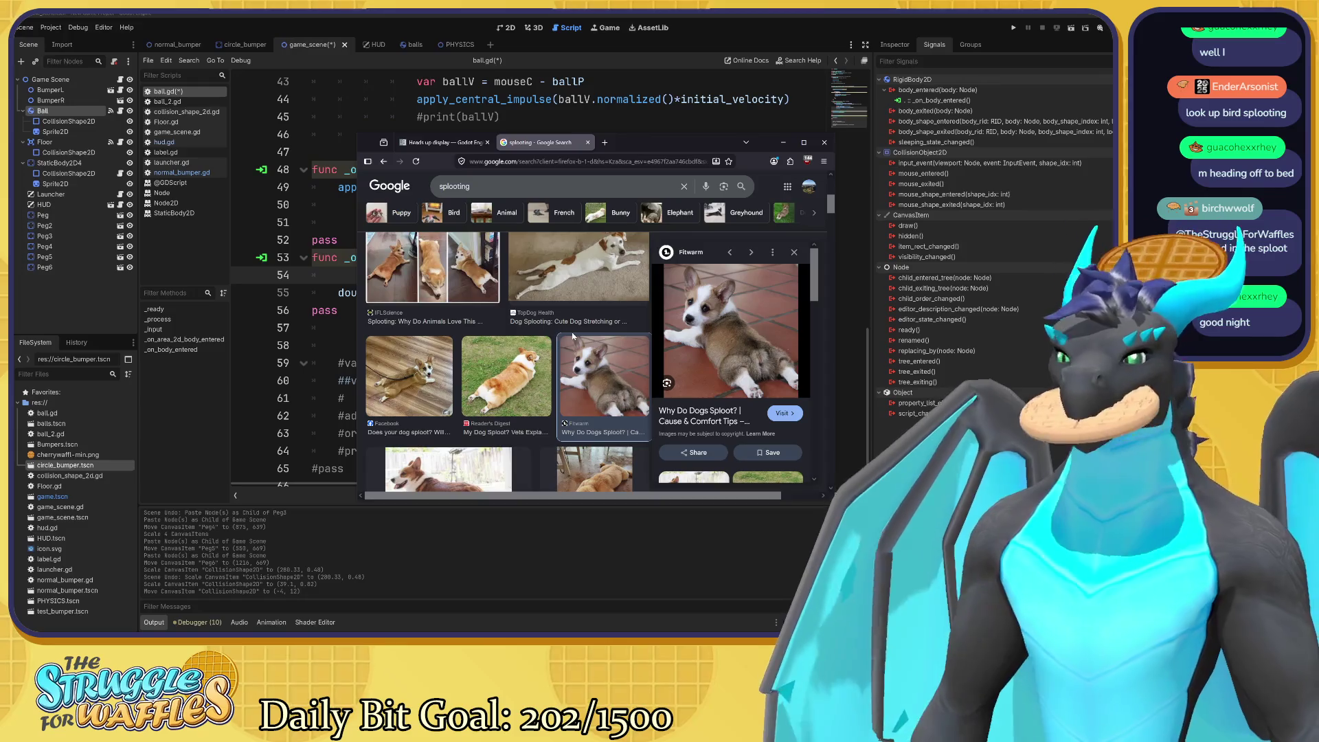
{"action": "left_click", "coordinate": [588, 143]}
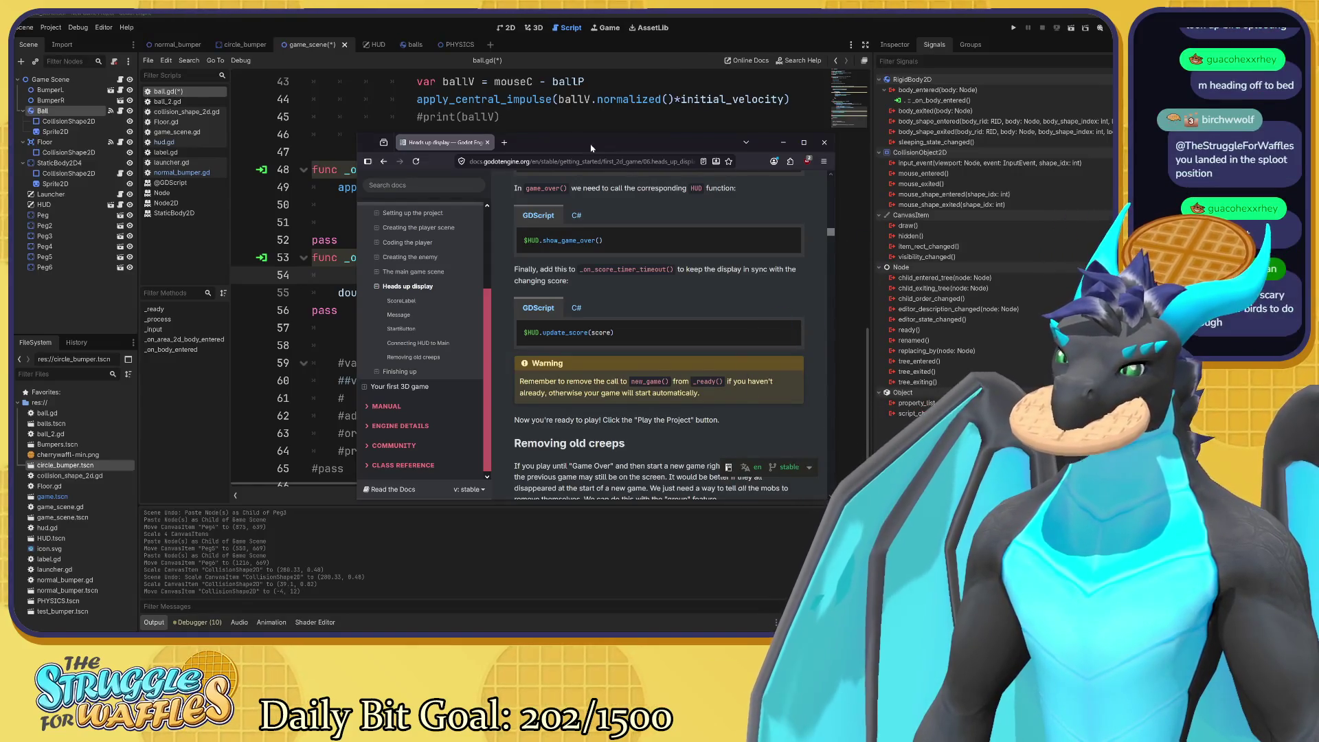
Minimize the docs window and switch to the 'owl sploot' image results.
{"action": "key", "text": "super+Down"}
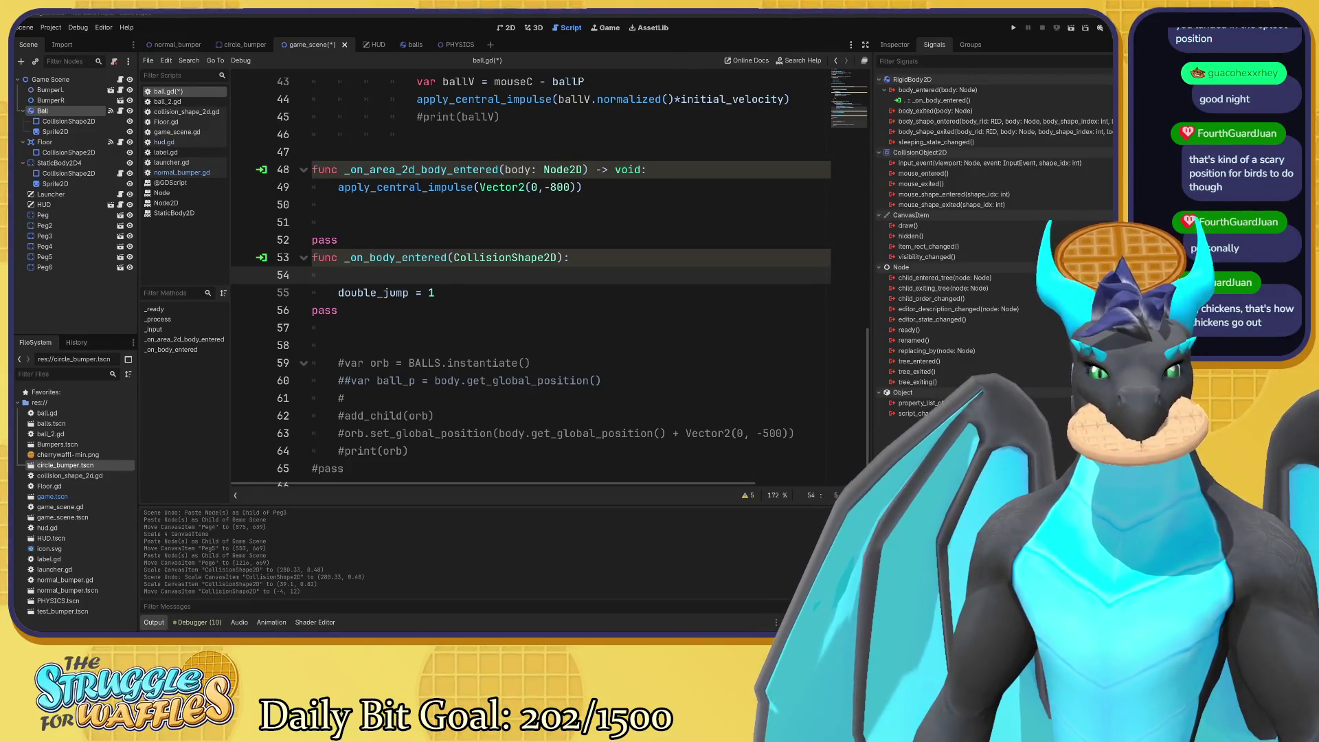
{"action": "key", "text": "alt+Tab"}
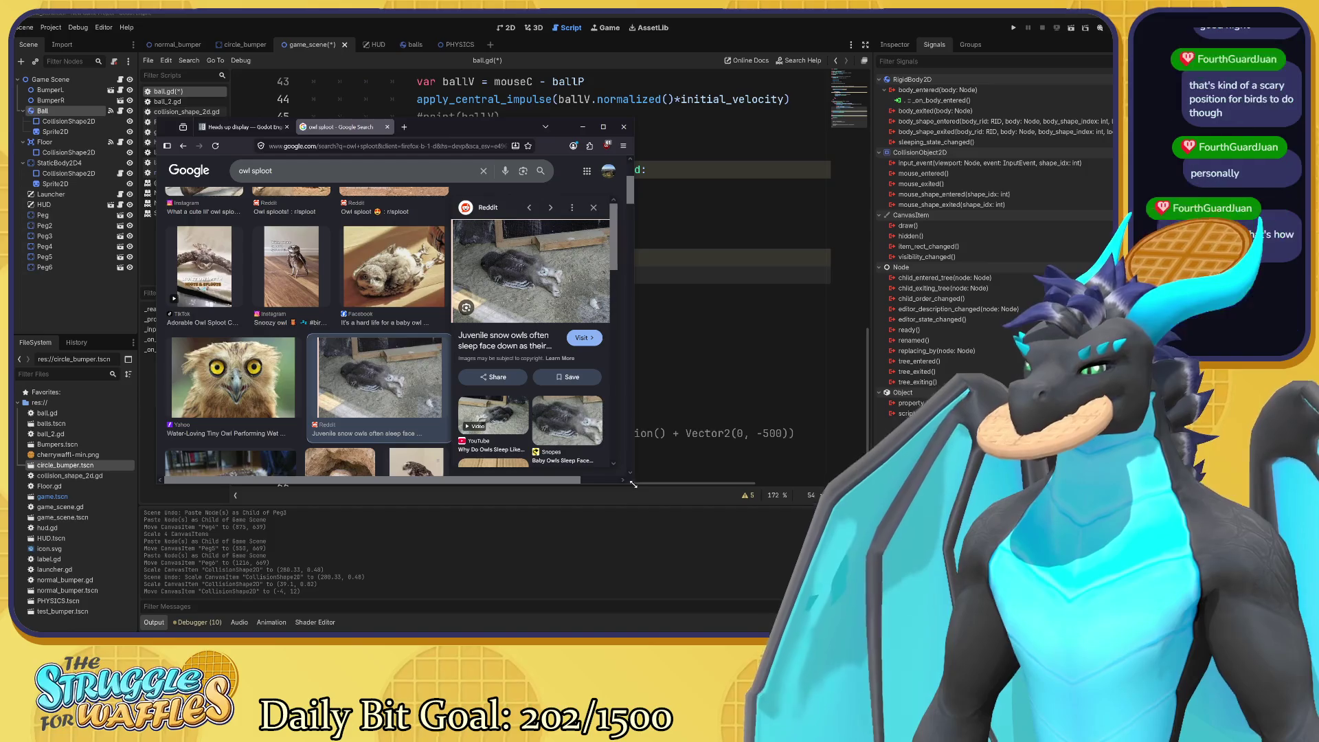
Enlarge the browser window and preview the wide-eyed, snow and barn owl pictures.
{"action": "left_click_drag", "start_coordinate": [634, 484], "coordinate": [841, 579]}
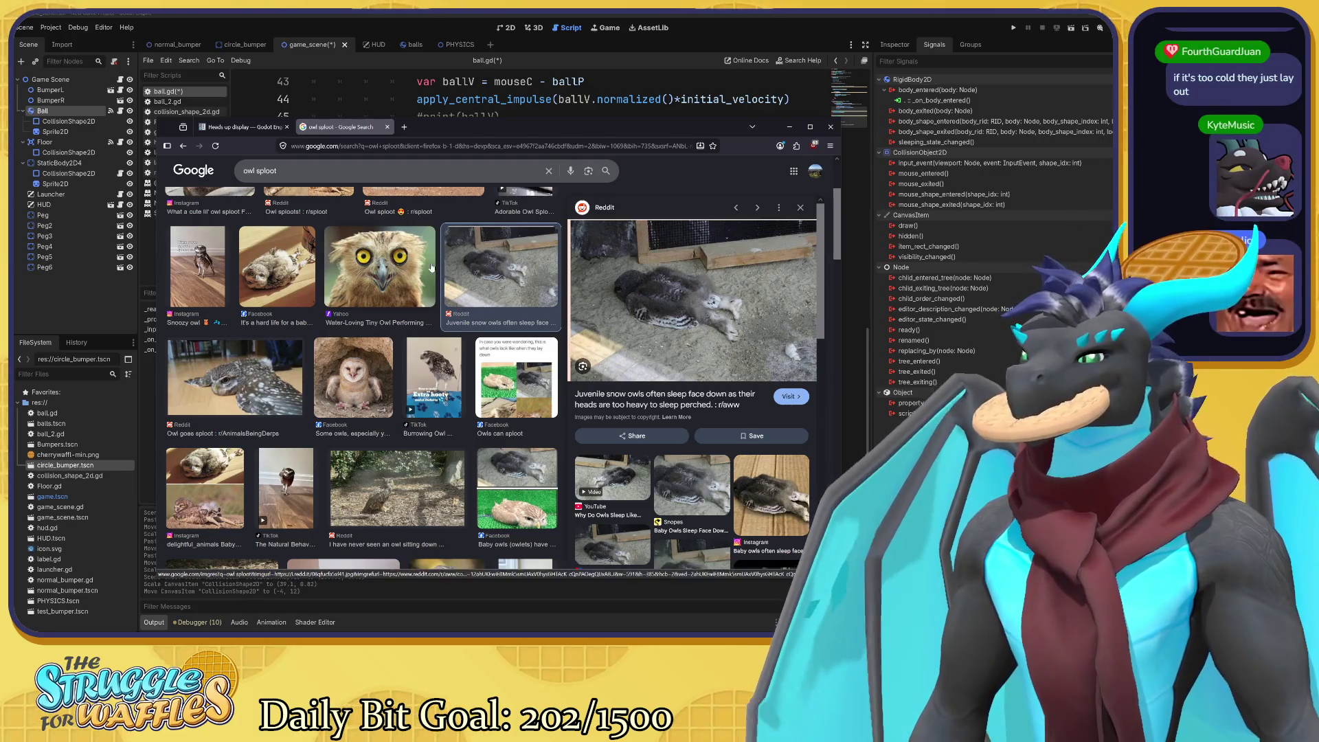
{"action": "left_click", "coordinate": [426, 285]}
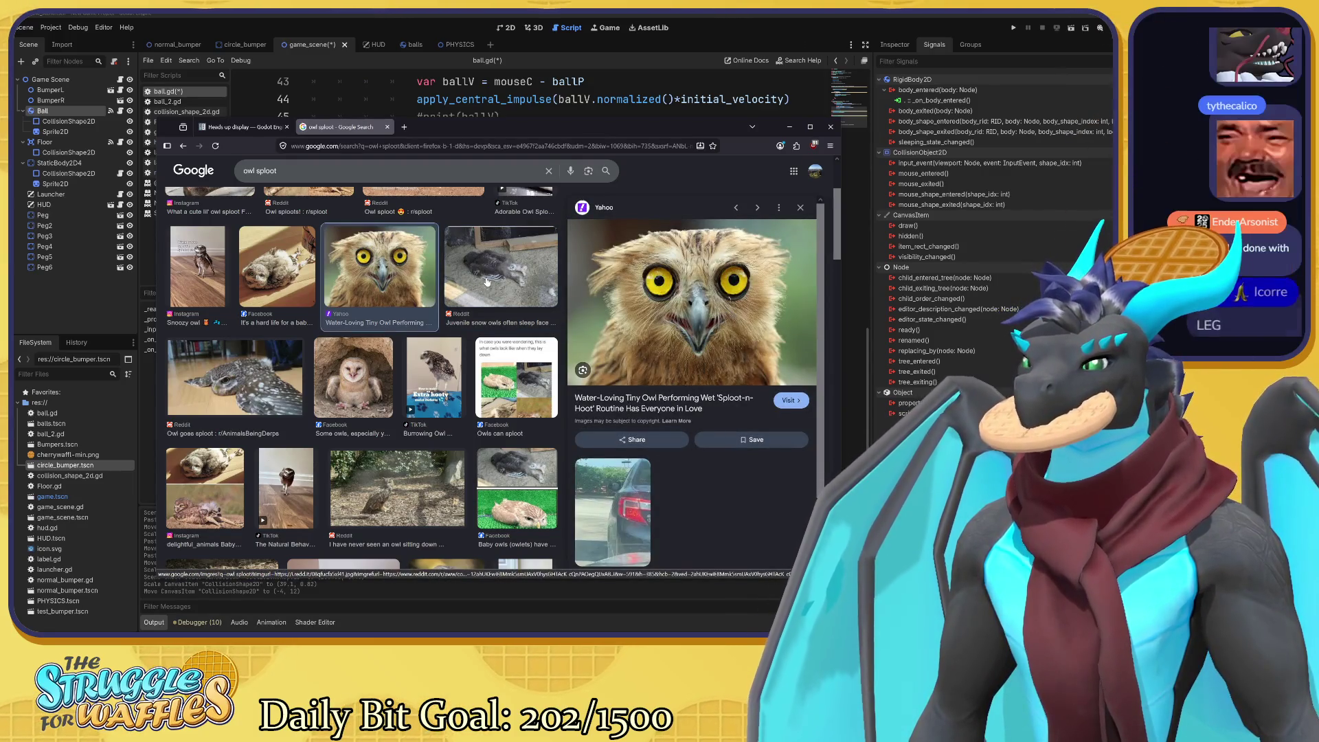
{"action": "key", "text": "Right"}
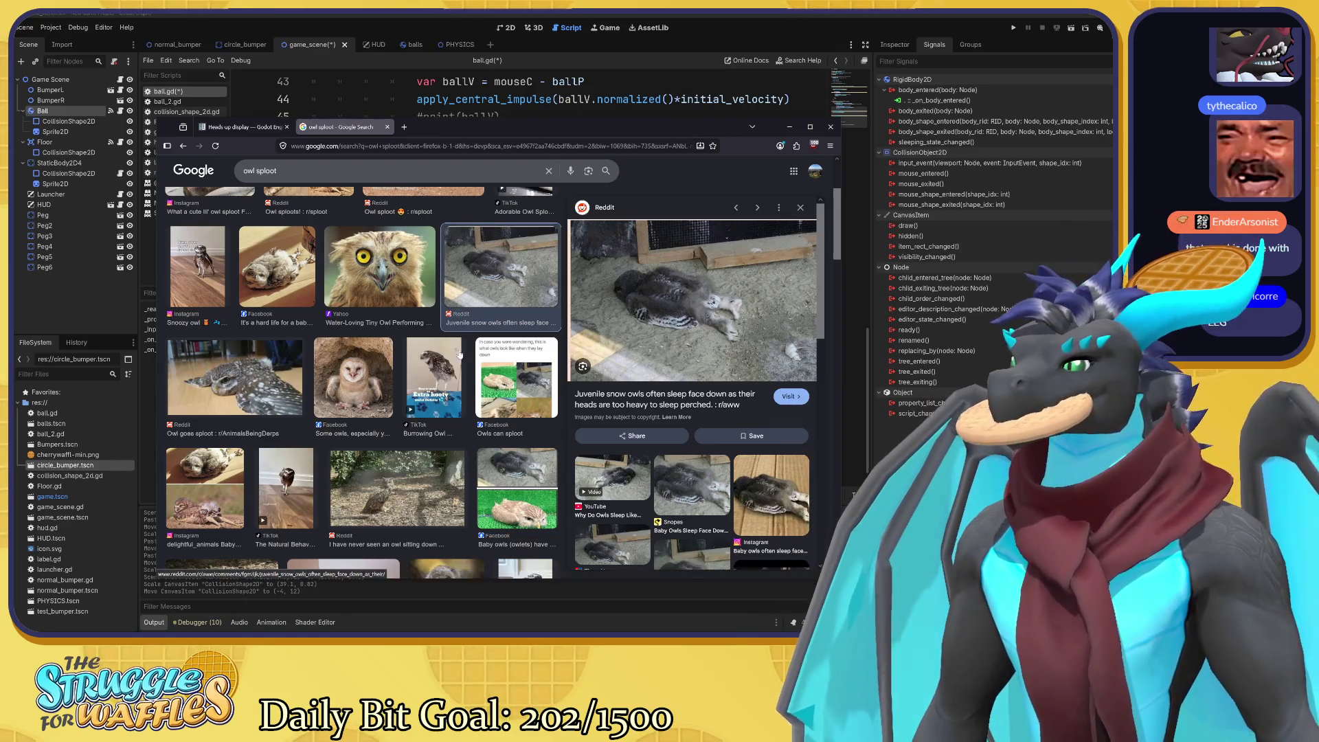
{"action": "scroll", "coordinate": [543, 291], "scroll_direction": "up", "scroll_amount": 1}
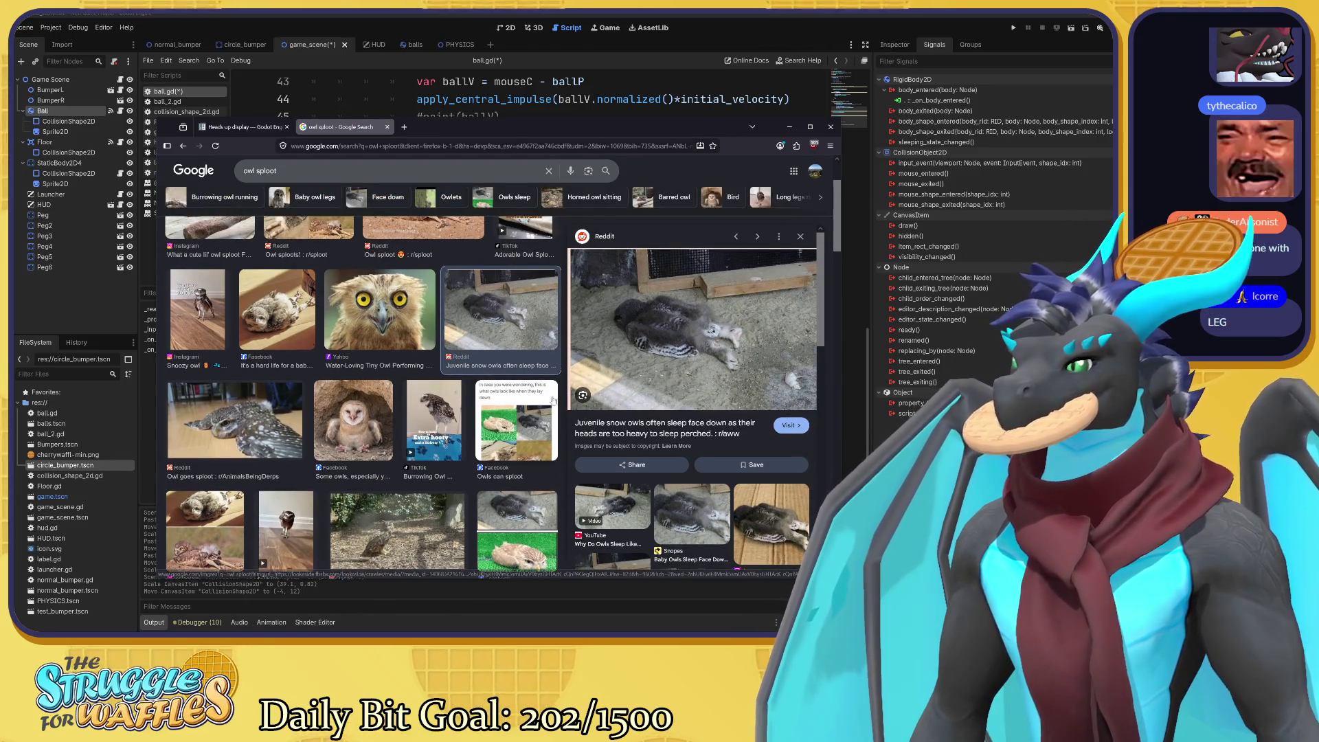
{"action": "left_click", "coordinate": [374, 425]}
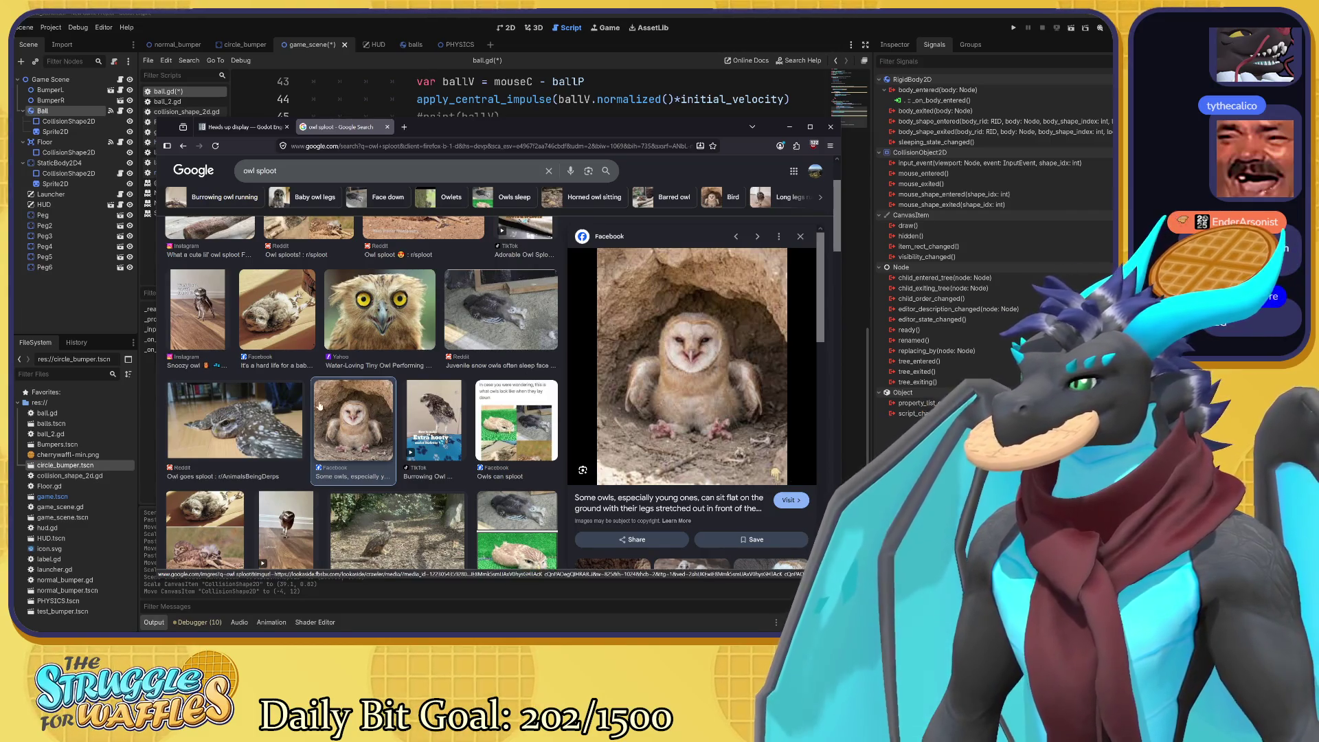
Preview the flat-lying owl and the 'Owl sploots!' collage, then close the owl sploot search.
{"action": "left_click", "coordinate": [269, 432]}
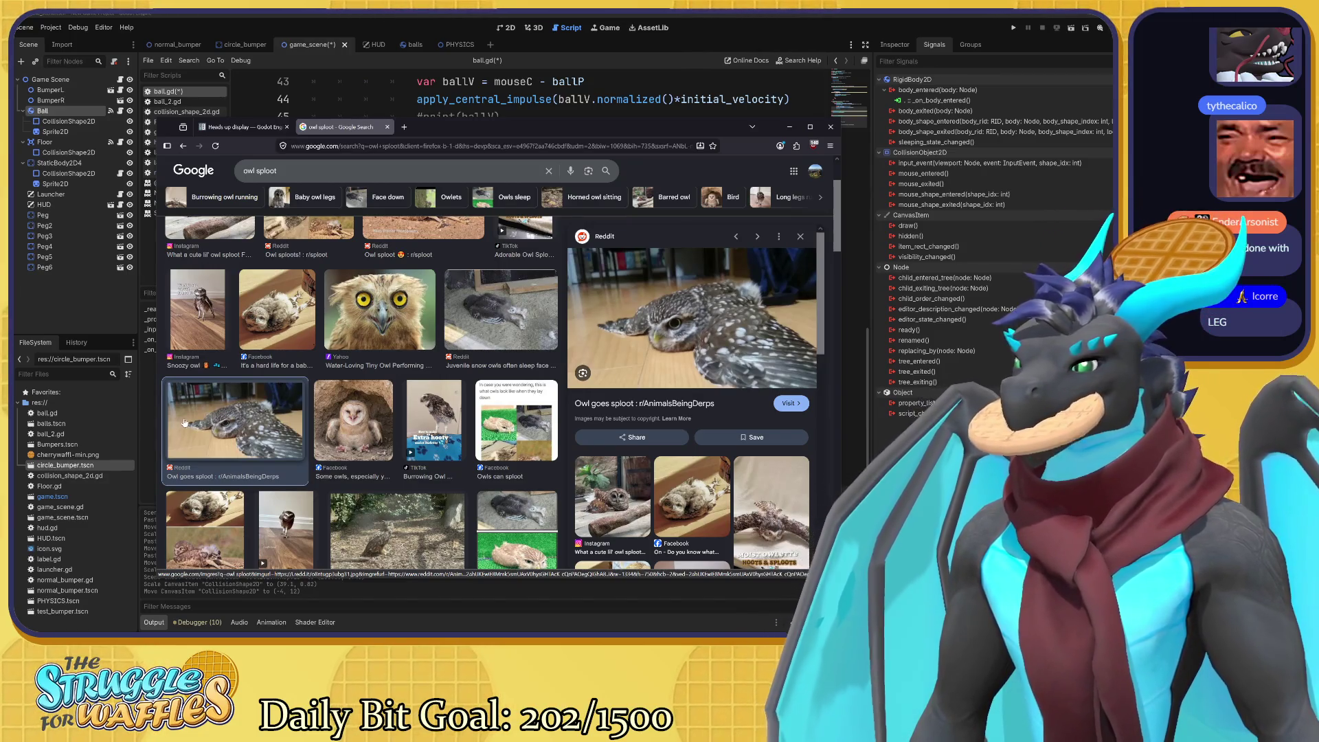
{"action": "scroll", "coordinate": [309, 437], "scroll_direction": "up", "scroll_amount": 2}
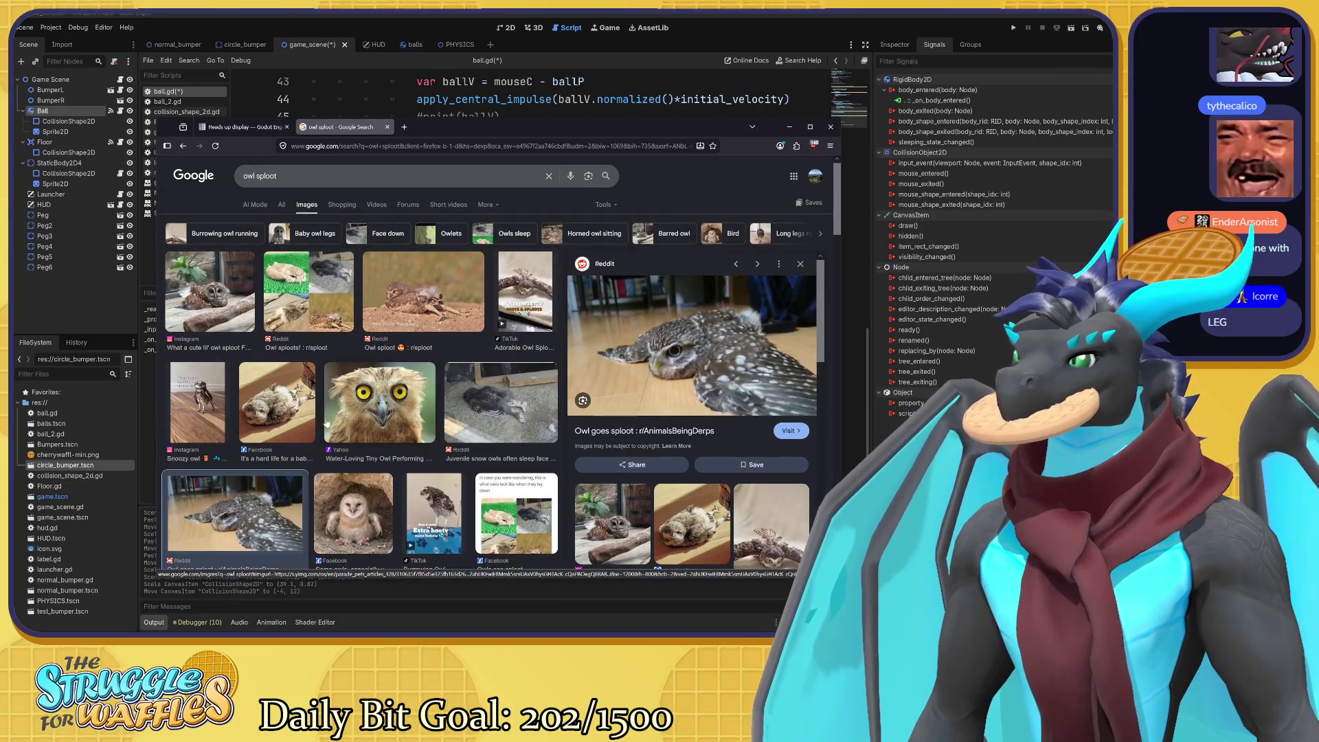
{"action": "left_click", "coordinate": [286, 283]}
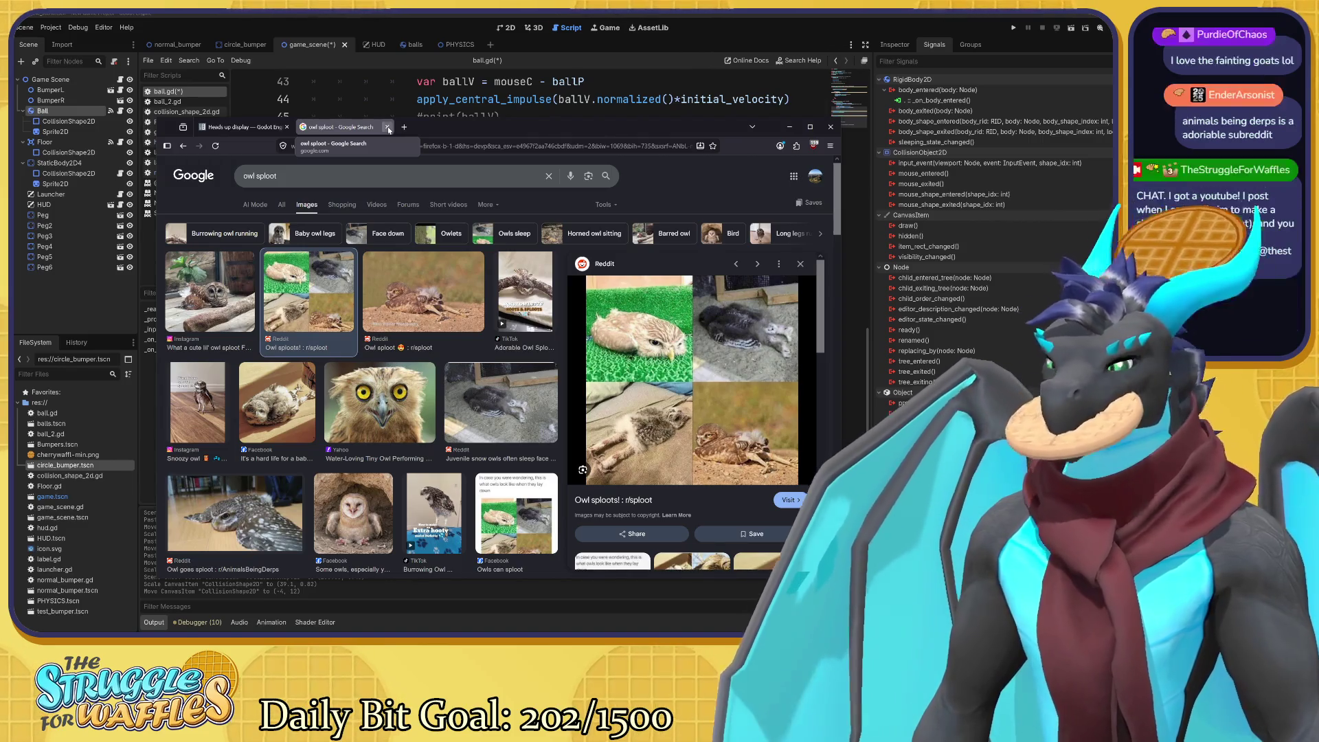
{"action": "left_click", "coordinate": [389, 128]}
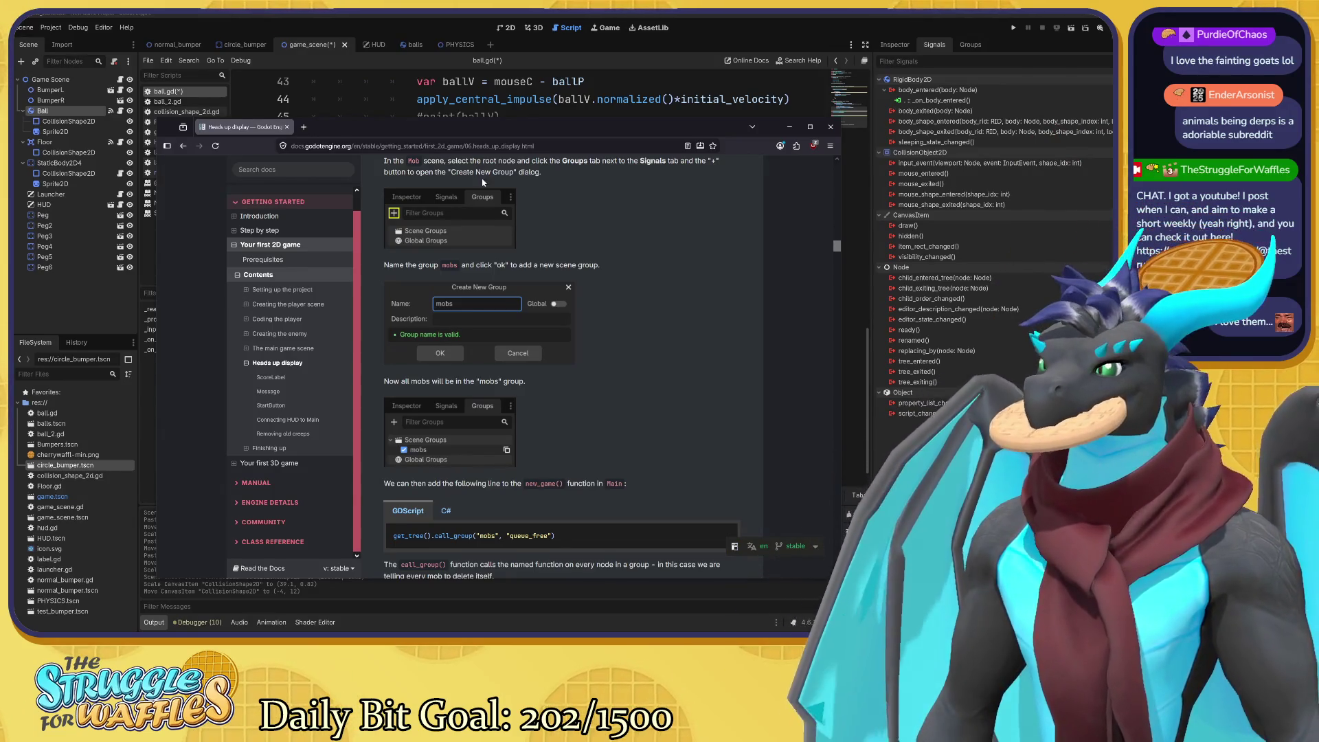
Minimize the docs window to return to the ball.gd script editor.
{"action": "key", "text": "super+Down"}
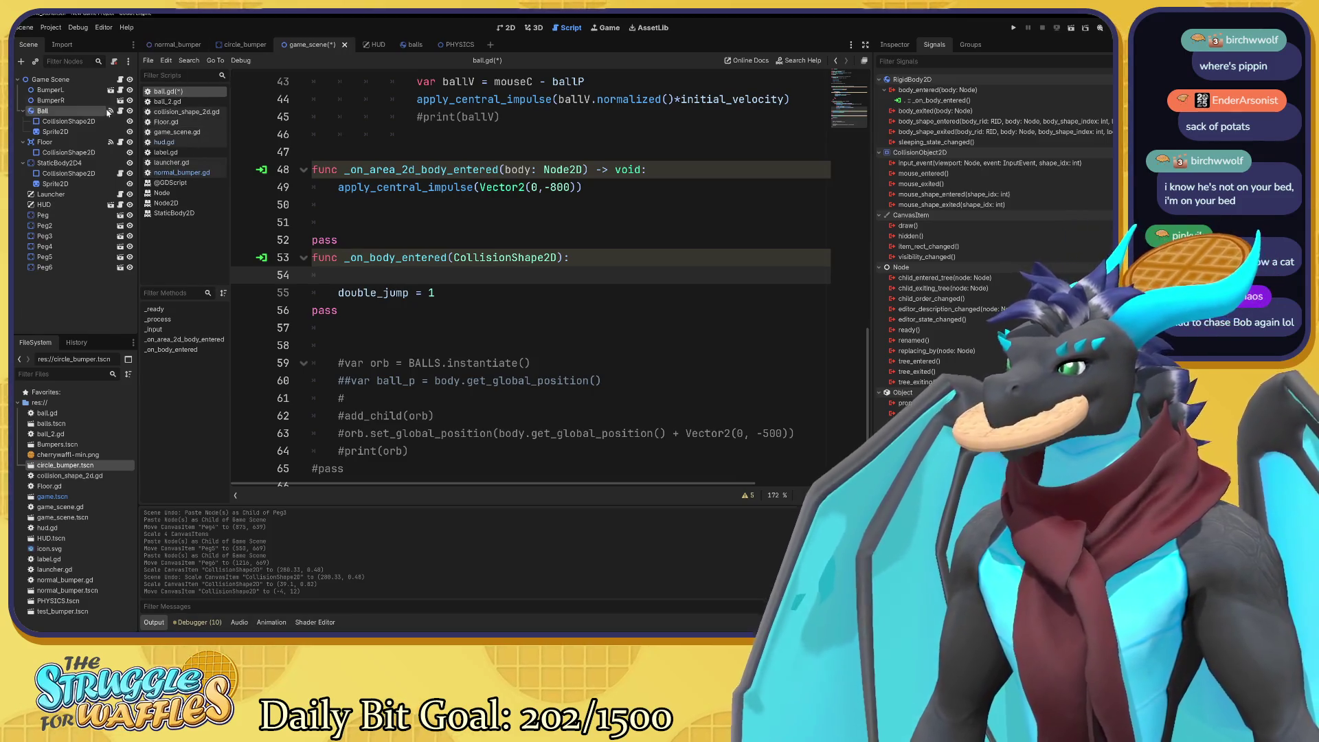
Switch to the normal_bumper scene with its Bumper, StaticBody2D, CollisionShape2D and Sprite2D nodes.
{"action": "left_click", "coordinate": [168, 47]}
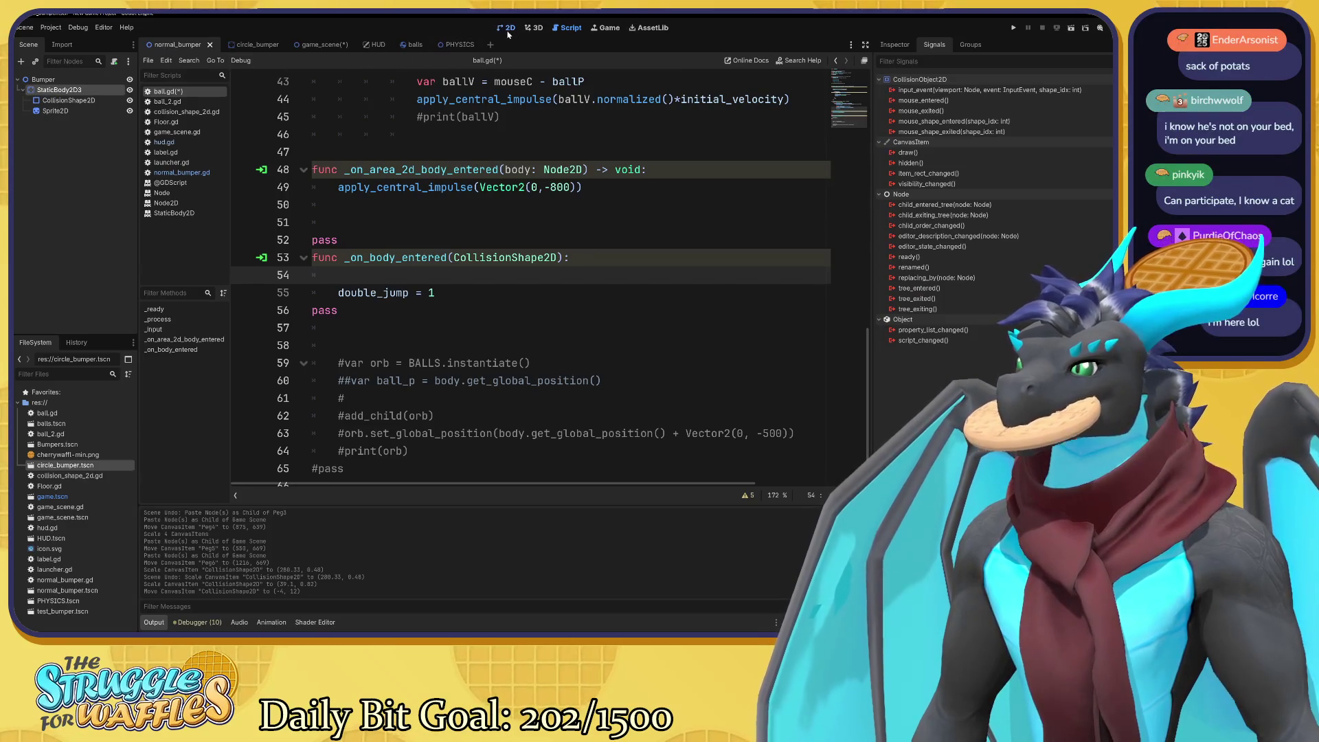
Switch to the 2D workspace so the bumper sprite appears on the canvas.
{"action": "left_click", "coordinate": [508, 30]}
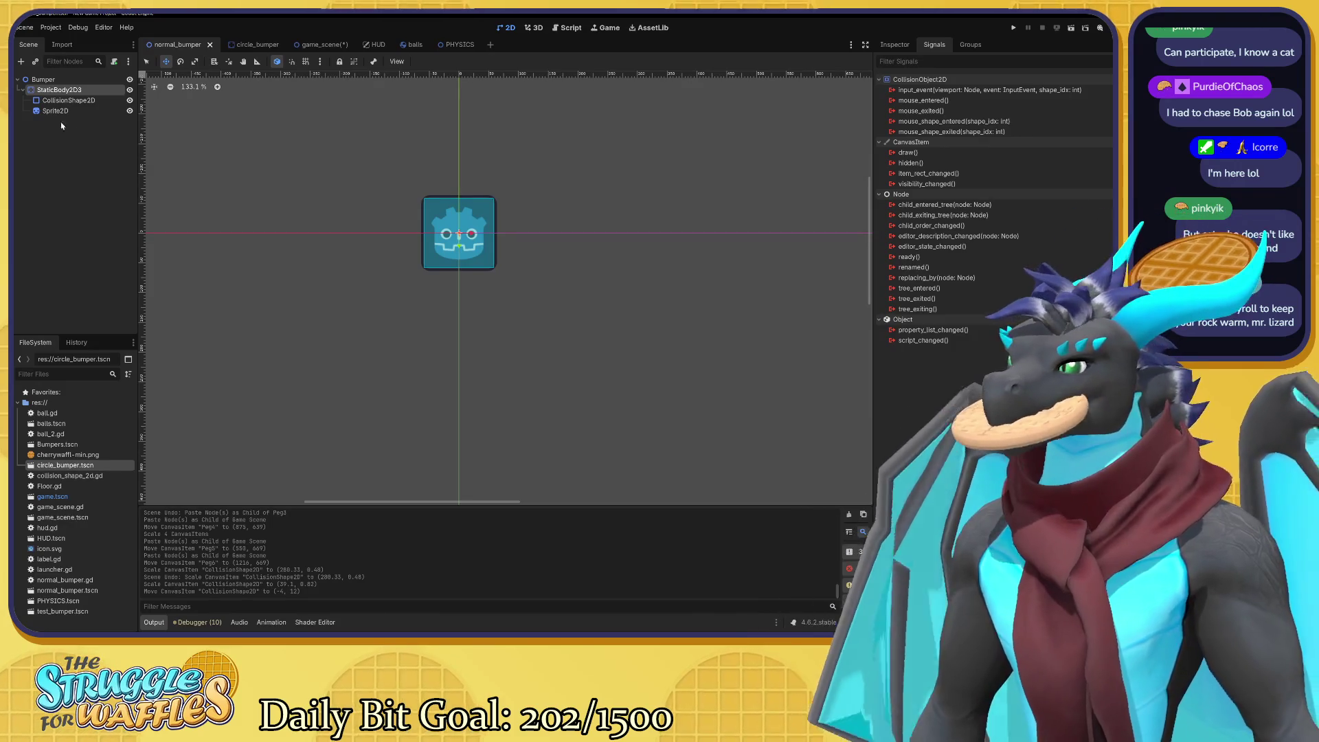
Add an Area2D node under the Bumper root, found by searching 'area'.
{"action": "left_click", "coordinate": [74, 130]}
{"action": "key", "text": "ctrl+a"}
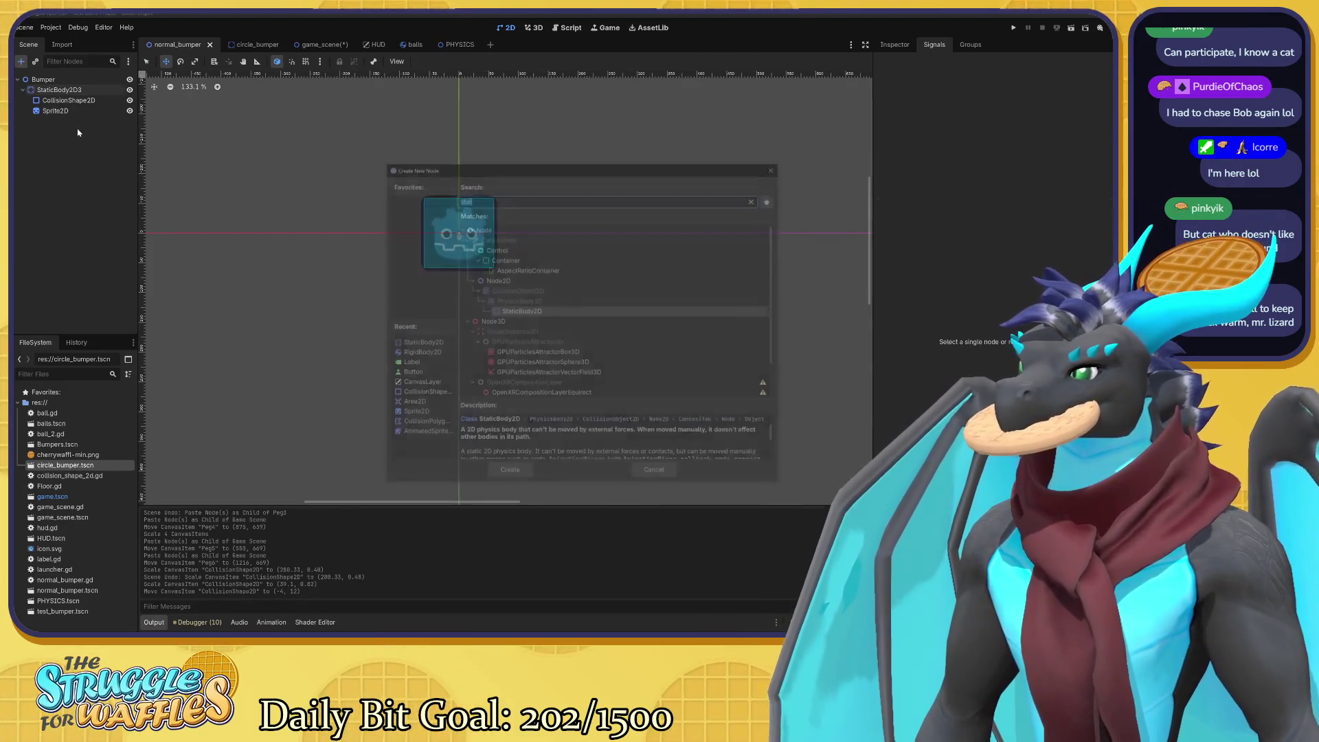
{"action": "type", "text": "area"}
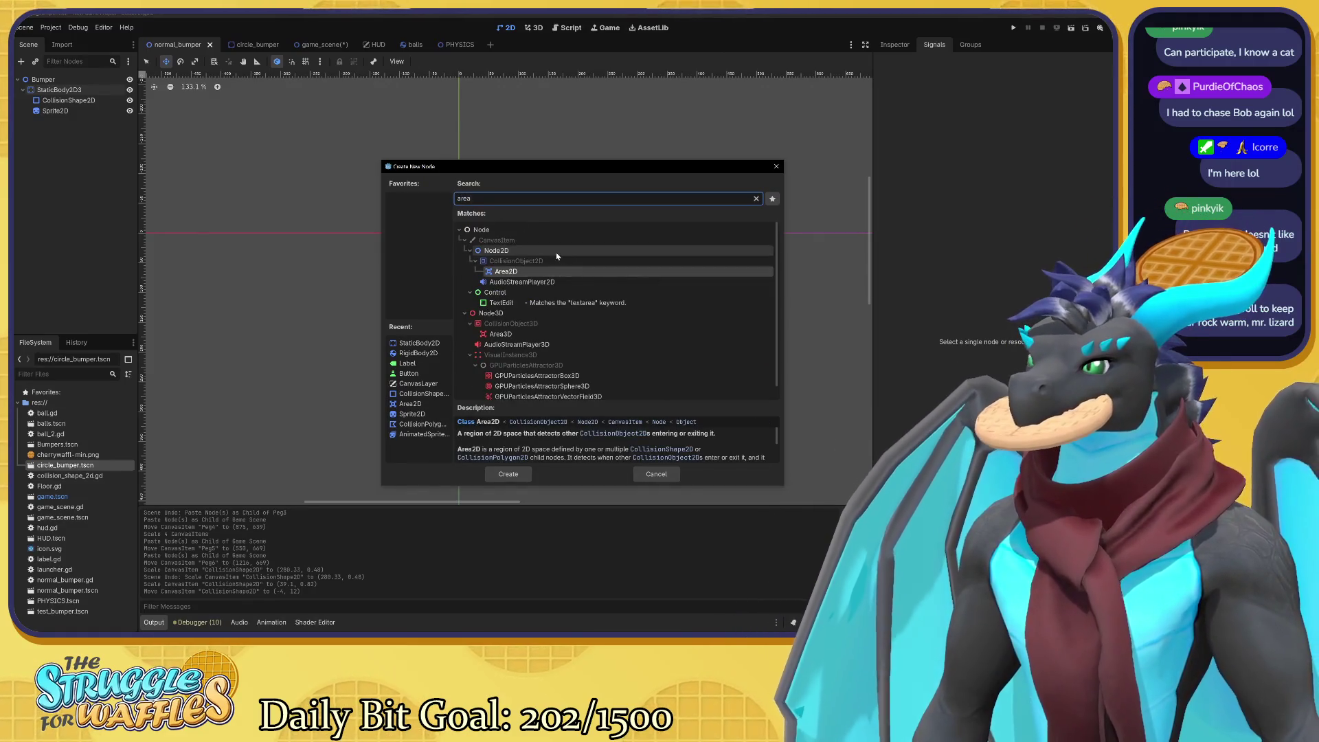
{"action": "left_click", "coordinate": [509, 474]}
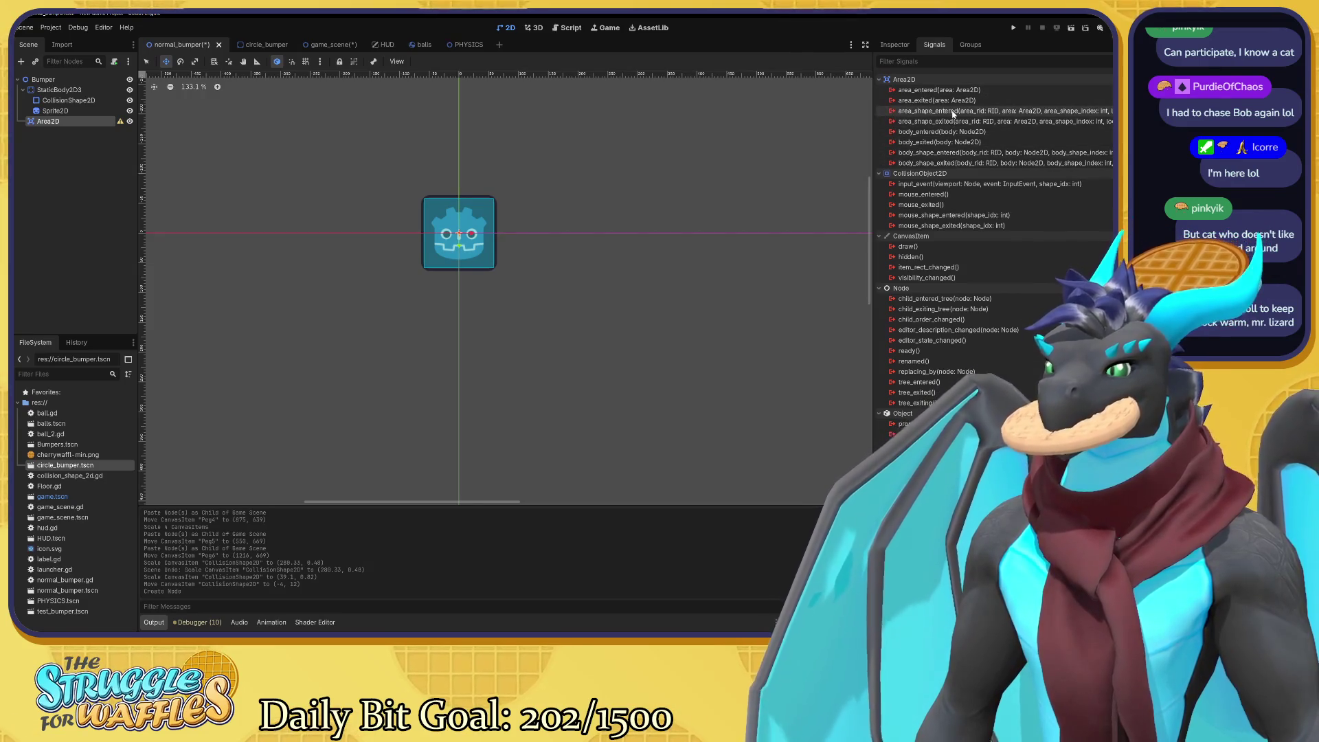
{"action": "mouse_move", "coordinate": [953, 114]}
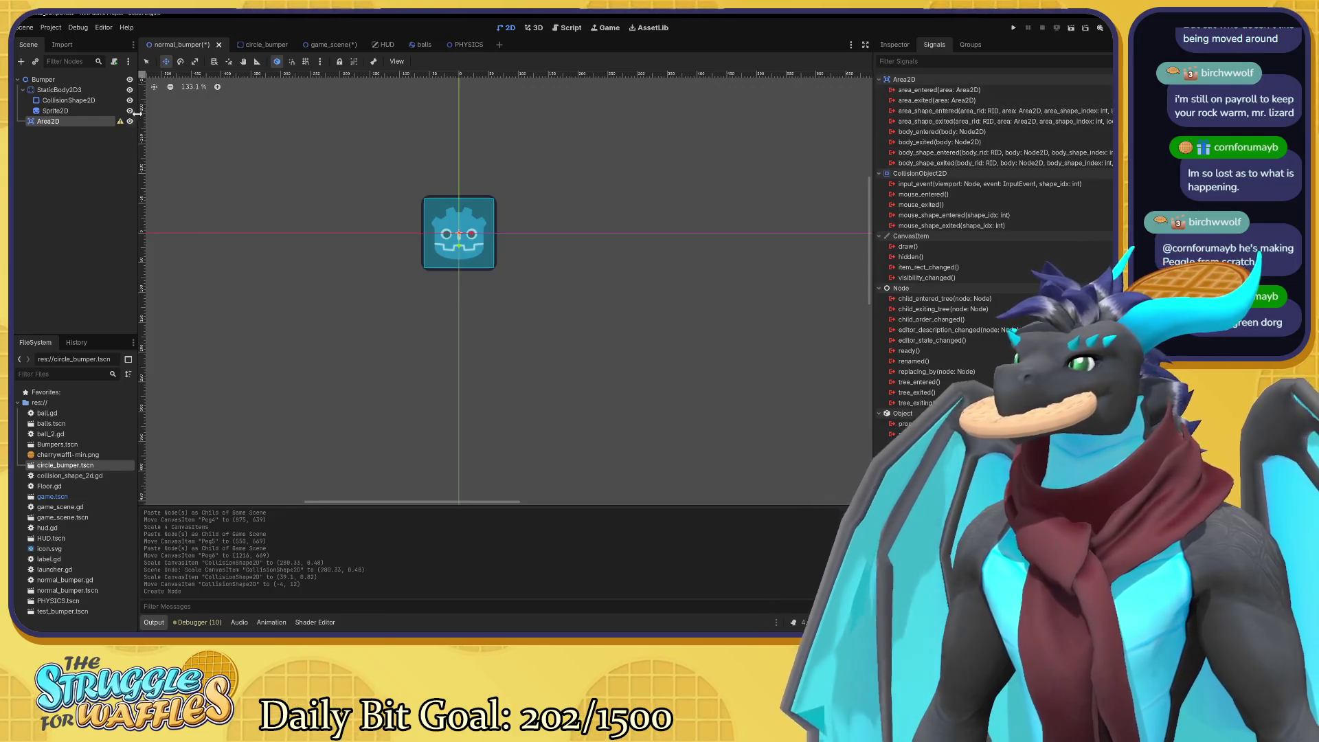
{"action": "left_click", "coordinate": [264, 44]}
{"action": "left_click", "coordinate": [186, 44]}
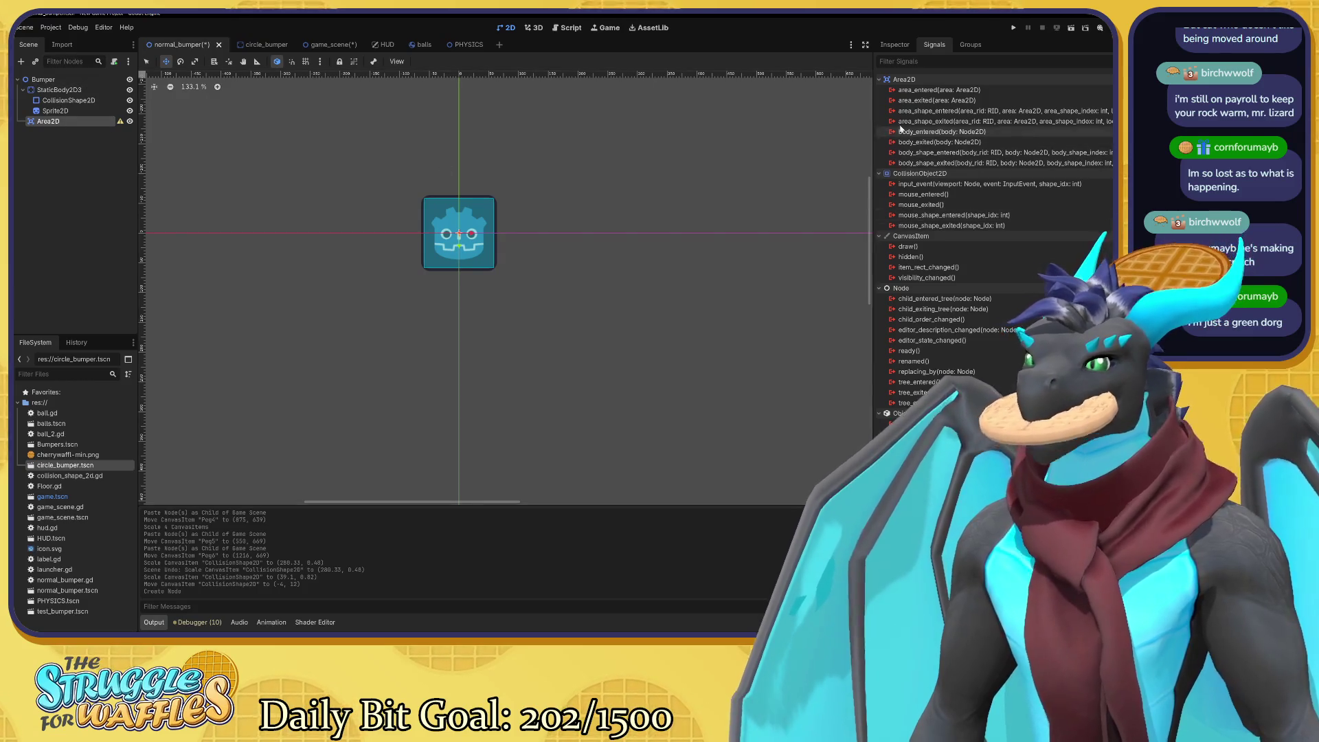
{"action": "mouse_move", "coordinate": [900, 106]}
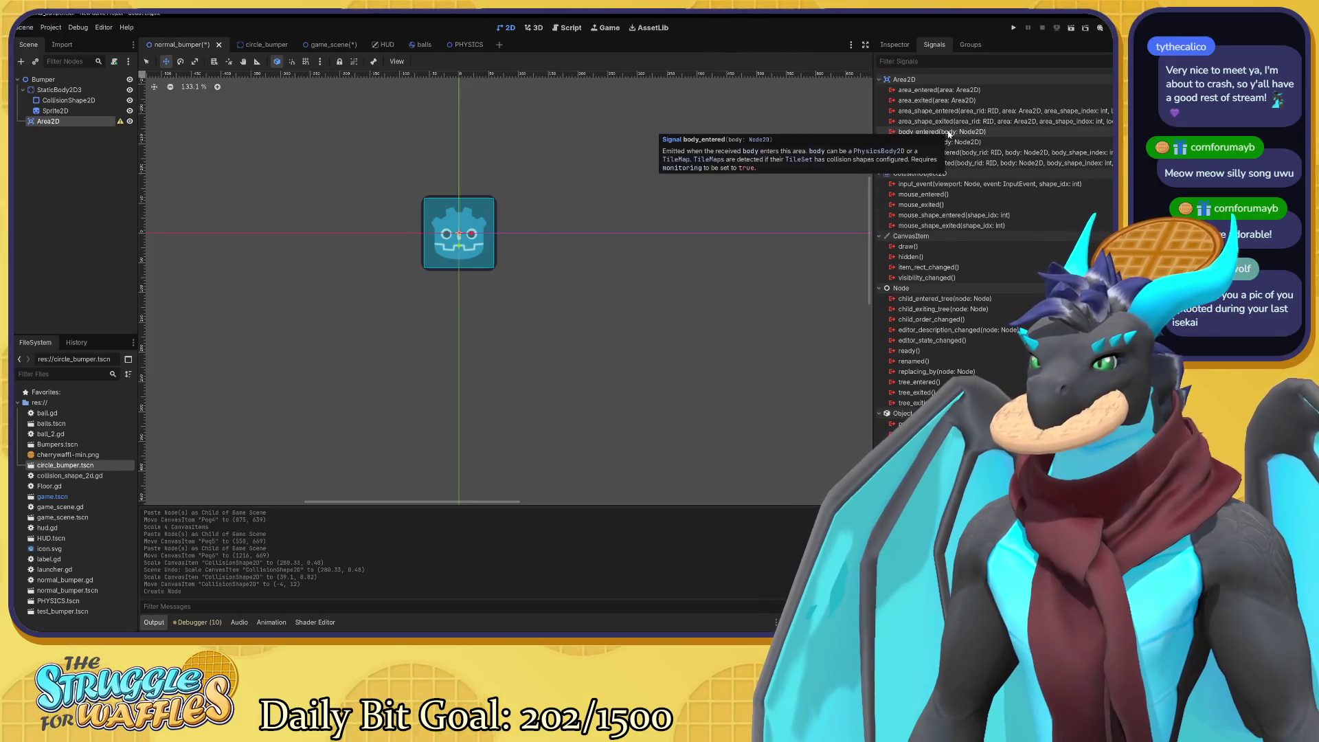
{"action": "mouse_move", "coordinate": [952, 191]}
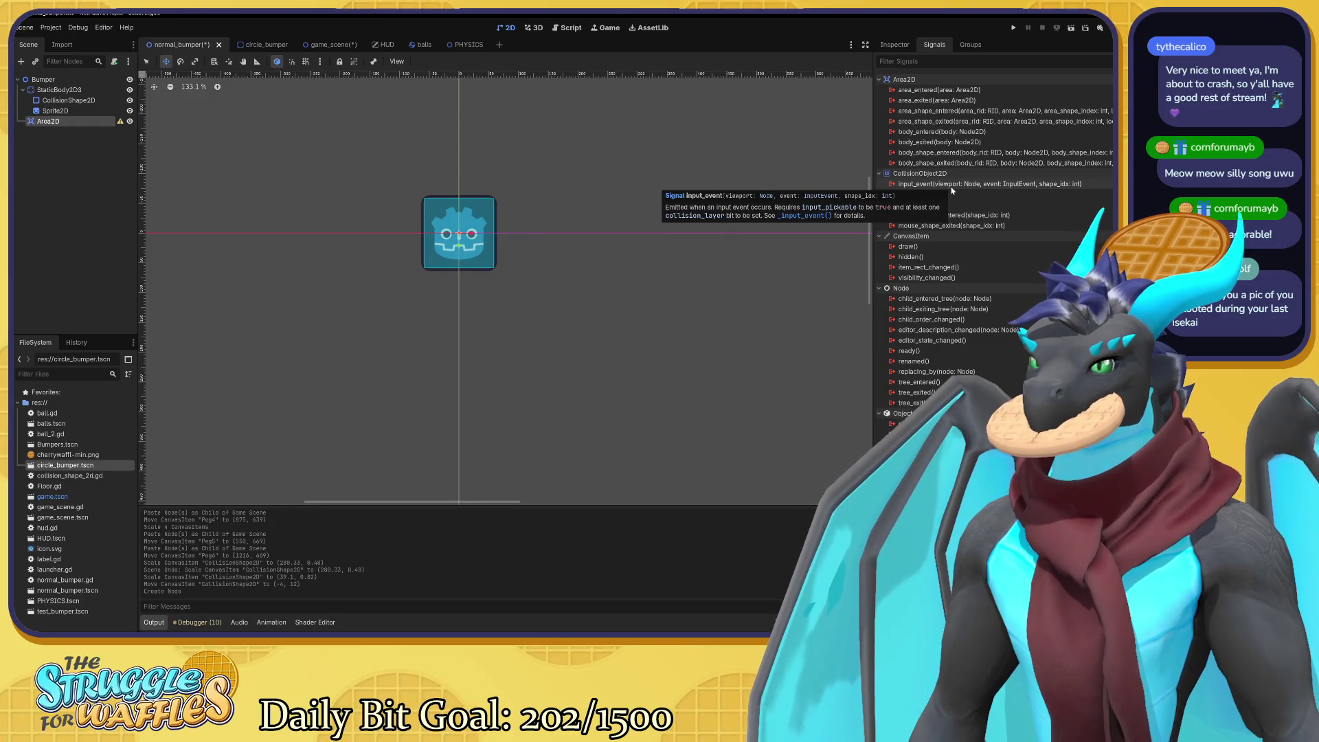
{"action": "mouse_move", "coordinate": [946, 157]}
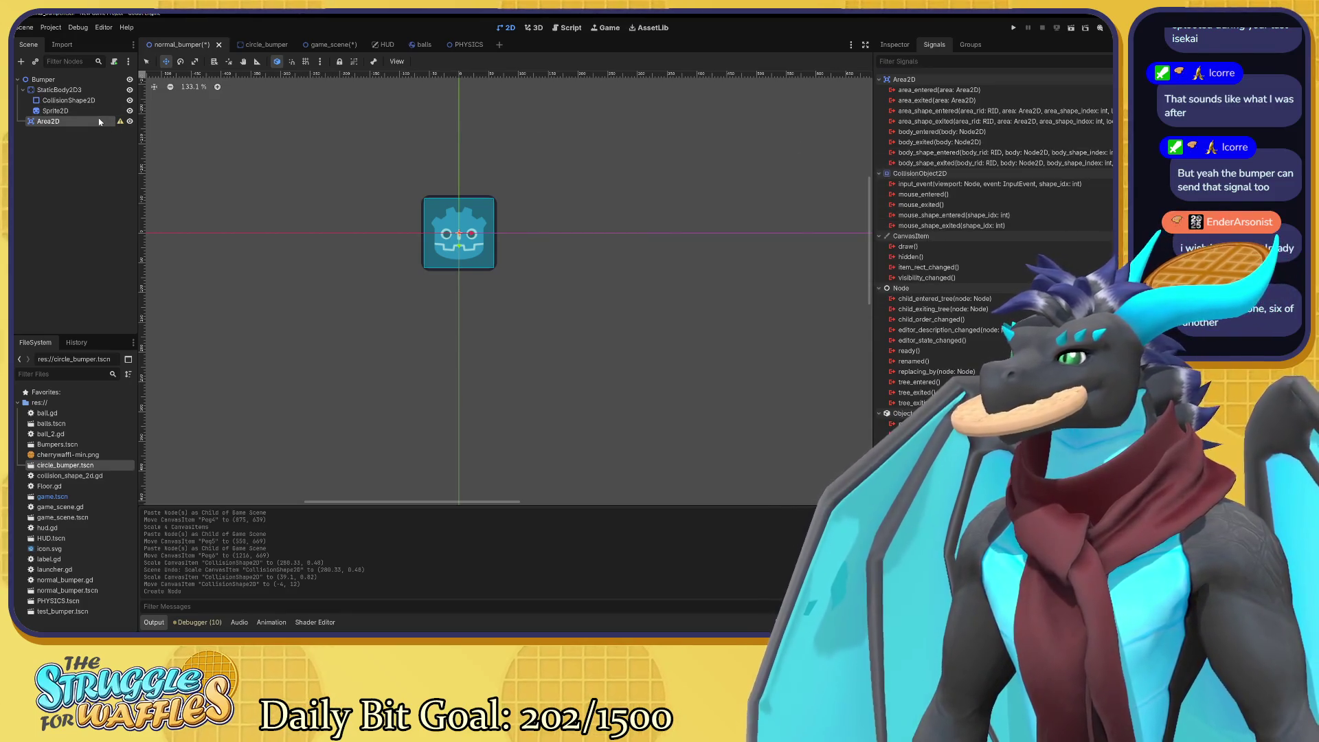
Add a CollisionShape2D child under Area2D and show its properties in the Inspector.
{"action": "key", "text": "ctrl+a"}
{"action": "type", "text": "c"}
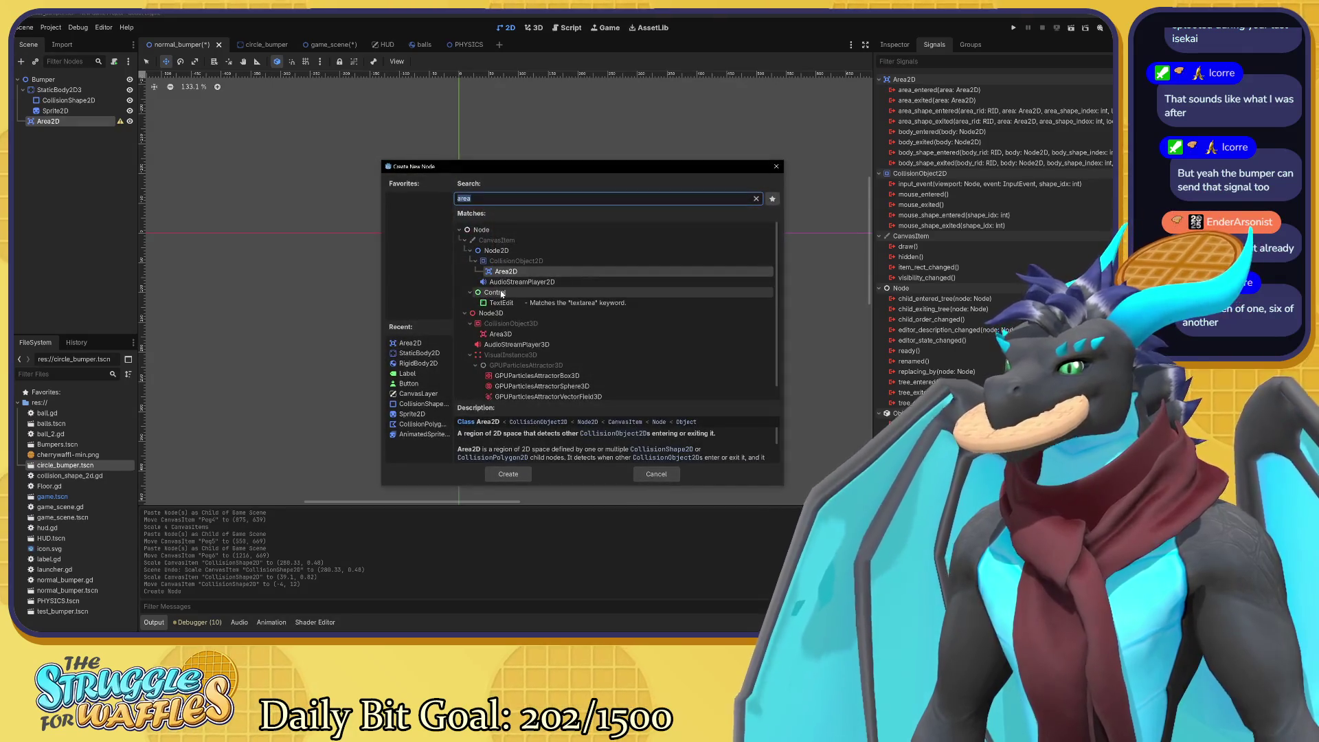
{"action": "type", "text": "oll"}
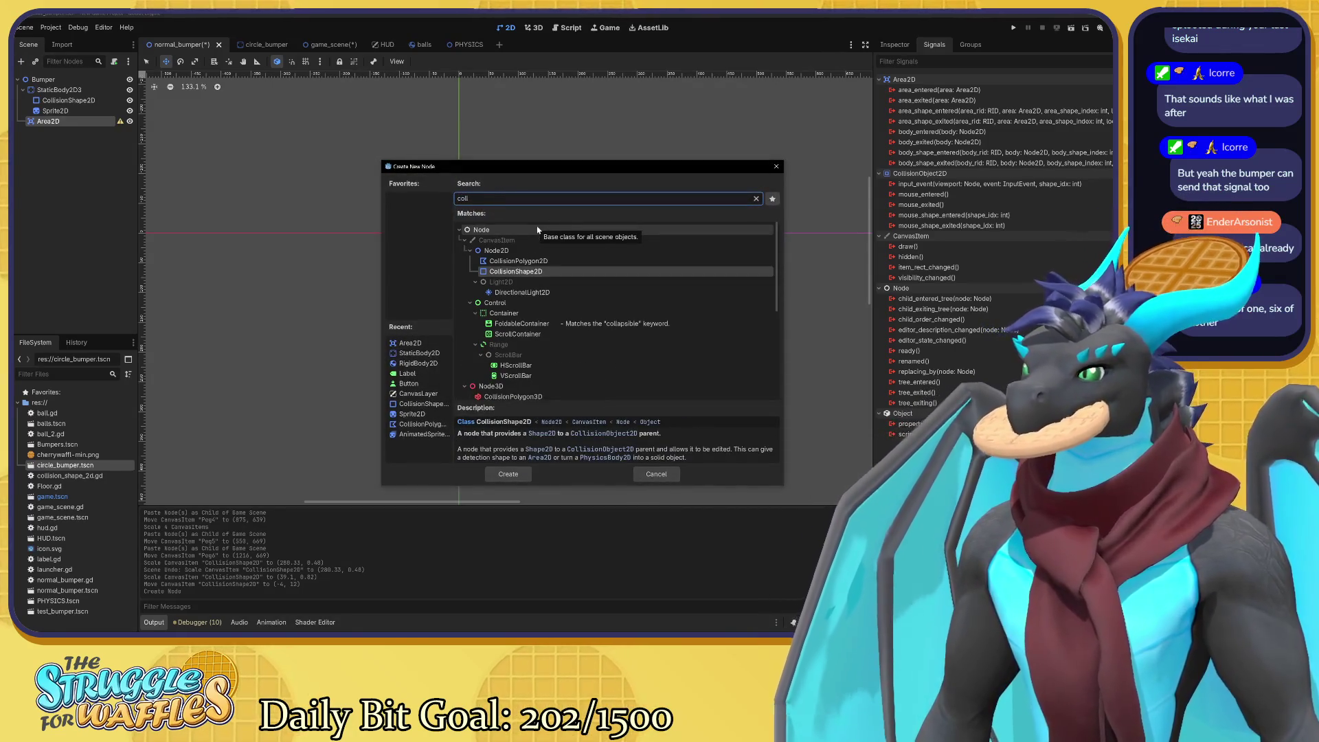
{"action": "left_click", "coordinate": [508, 475]}
{"action": "scroll", "coordinate": [439, 211], "scroll_direction": "up", "scroll_amount": 4}
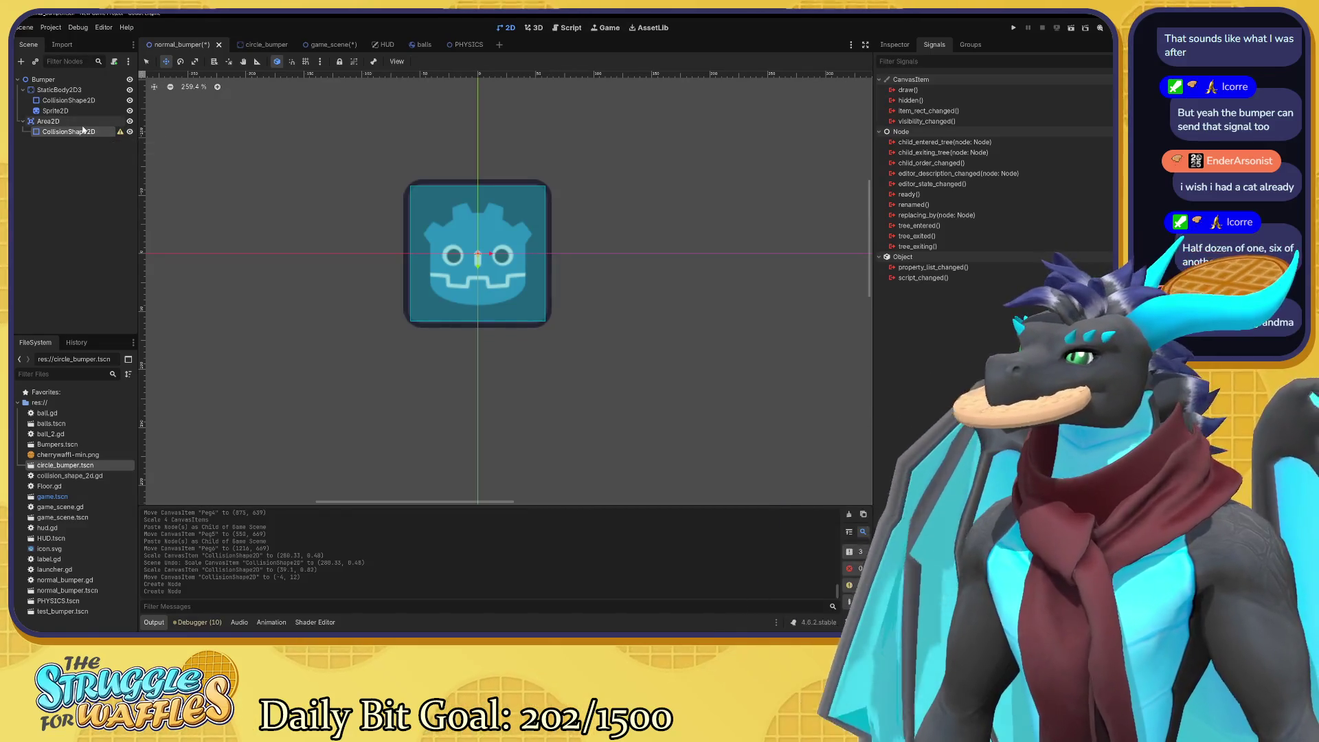
{"action": "mouse_move", "coordinate": [120, 135]}
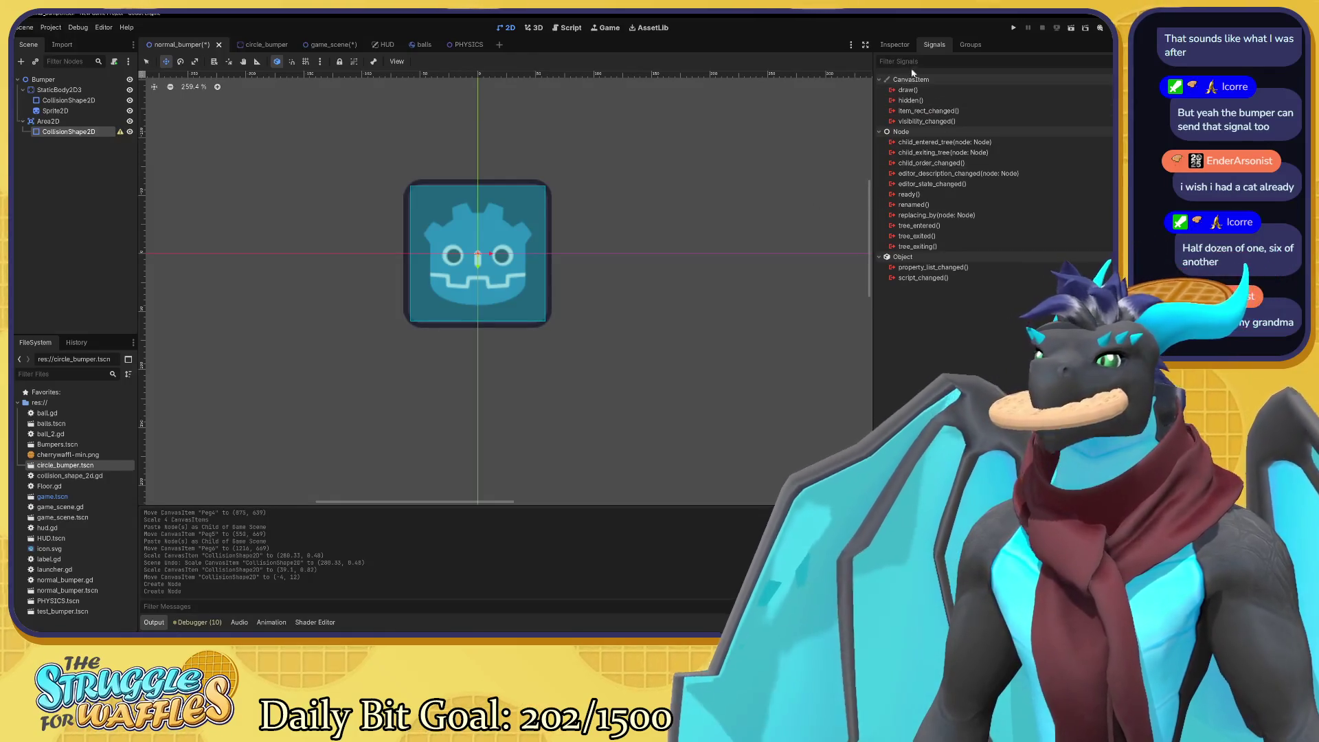
{"action": "left_click", "coordinate": [895, 45]}
Give the CollisionShape2D a RectangleShape2D and scale it to about 5.92 to cover the bumper sprite.
{"action": "left_click", "coordinate": [1070, 123]}
{"action": "left_click", "coordinate": [1078, 194]}
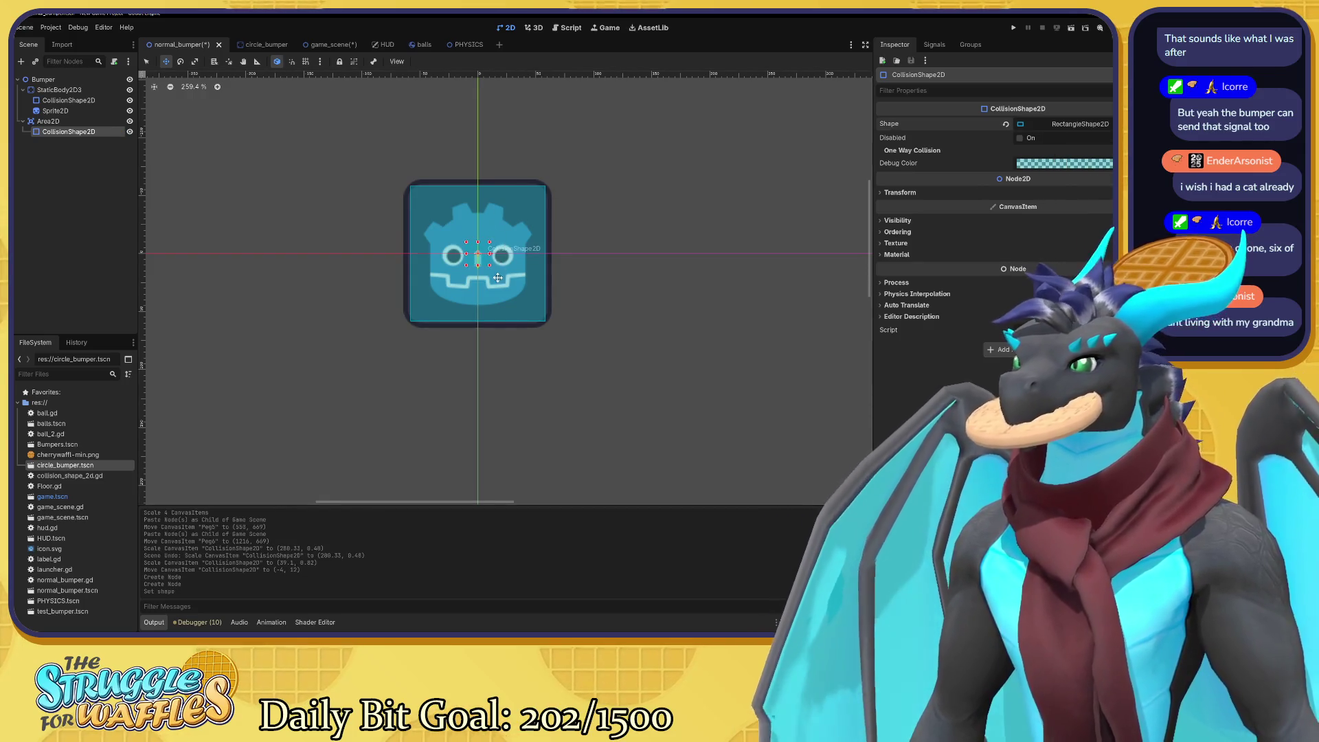
{"action": "key", "text": "s"}
{"action": "mouse_move", "coordinate": [490, 266]}
{"action": "left_mouse_down"}
{"action": "mouse_move", "coordinate": [549, 280]}
{"action": "mouse_move", "coordinate": [605, 396]}
{"action": "left_mouse_up"}
{"action": "mouse_move", "coordinate": [533, 296]}
{"action": "left_mouse_down"}
{"action": "mouse_move", "coordinate": [479, 223]}
{"action": "mouse_move", "coordinate": [477, 235]}
{"action": "left_mouse_up"}
{"action": "key", "text": "w"}
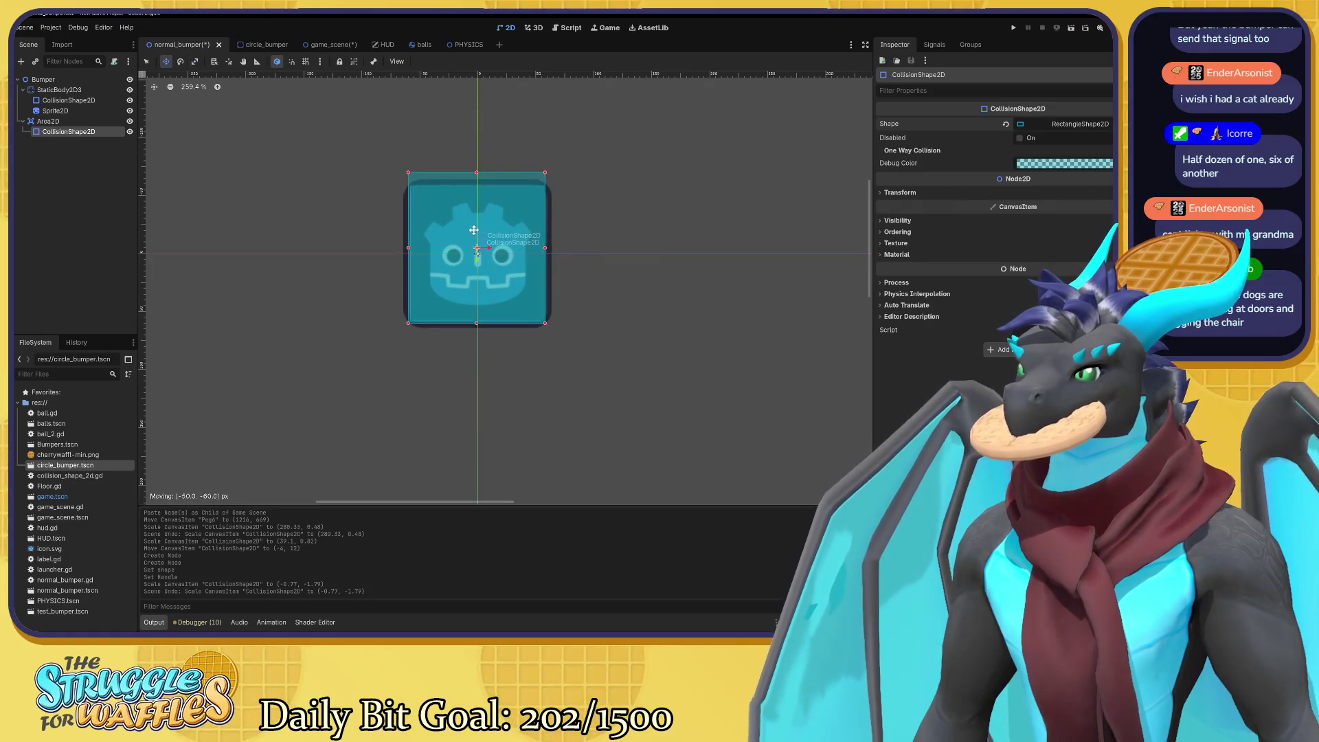
{"action": "key", "text": "ctrl+z"}
{"action": "key", "text": "ctrl+z"}
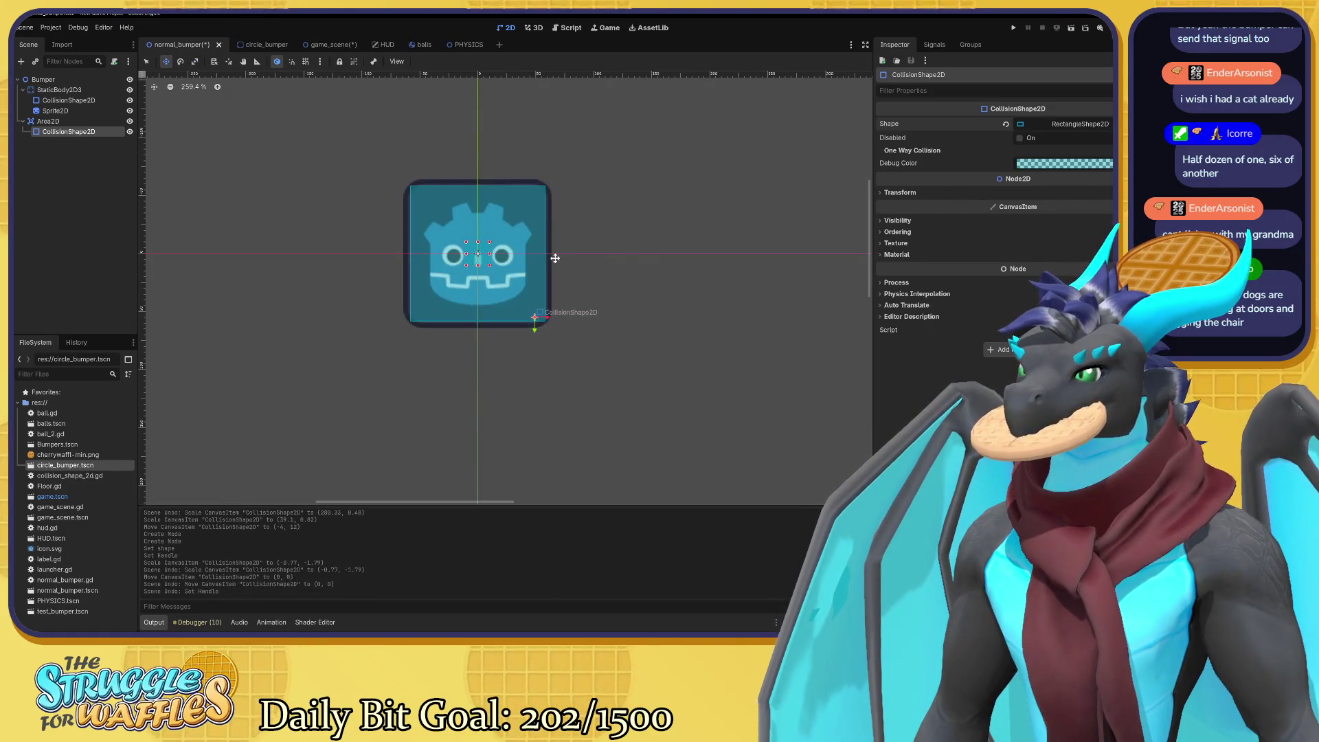
{"action": "left_click_drag", "start_coordinate": [511, 273], "coordinate": [661, 380]}
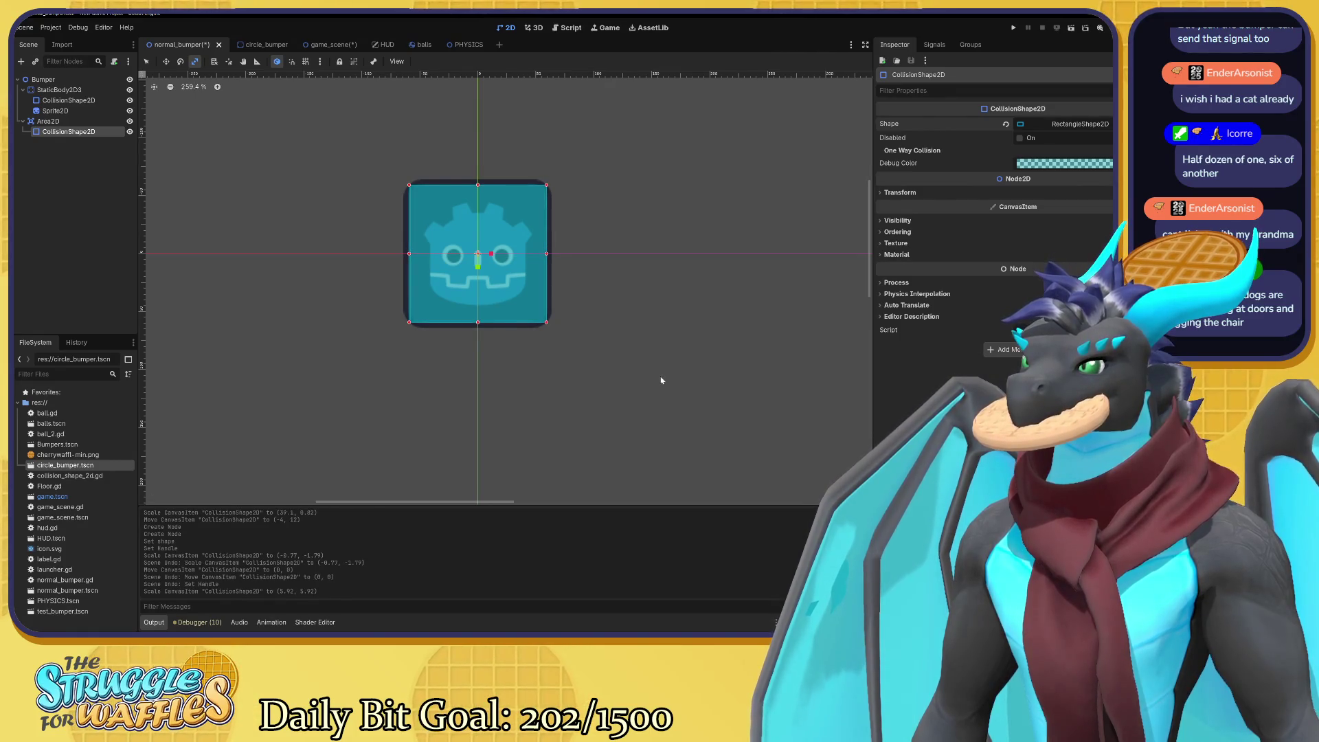